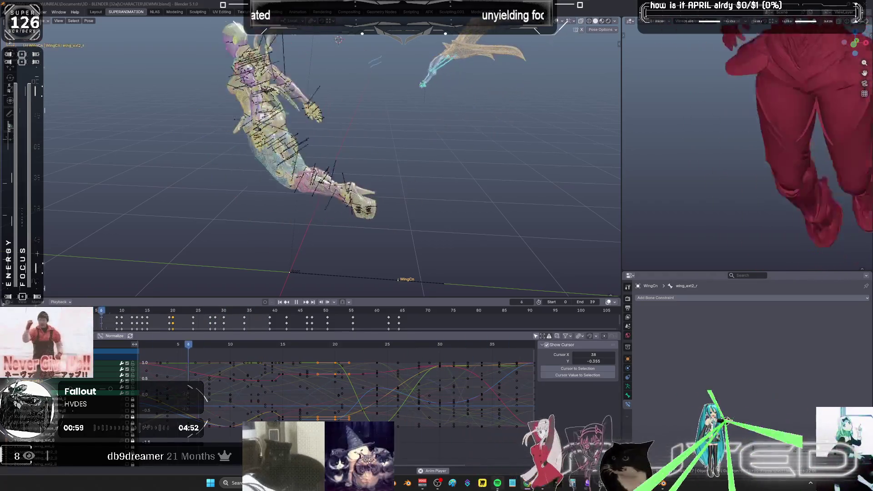
Bring Spotify up maximized and open, then dismiss, the Freefalling track's options.
{"action": "left_click", "coordinate": [497, 483]}
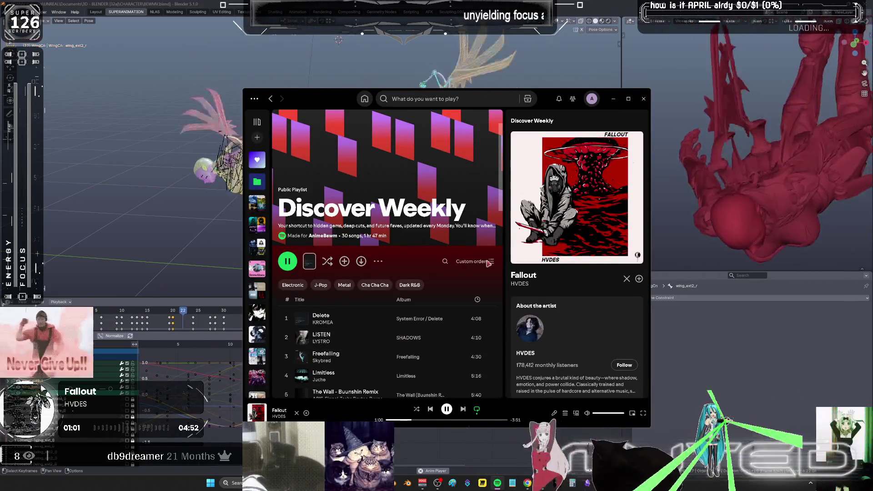
{"action": "left_click", "coordinate": [630, 100]}
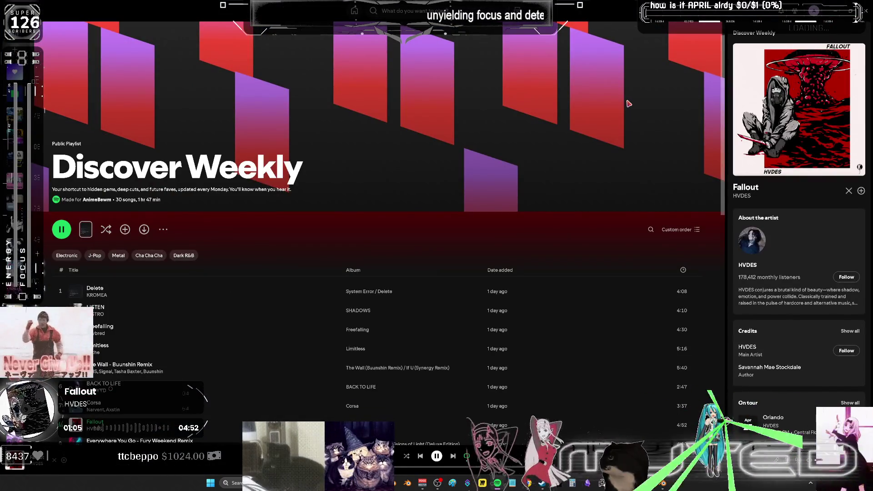
{"action": "scroll", "coordinate": [474, 270], "scroll_direction": "down", "scroll_amount": 2}
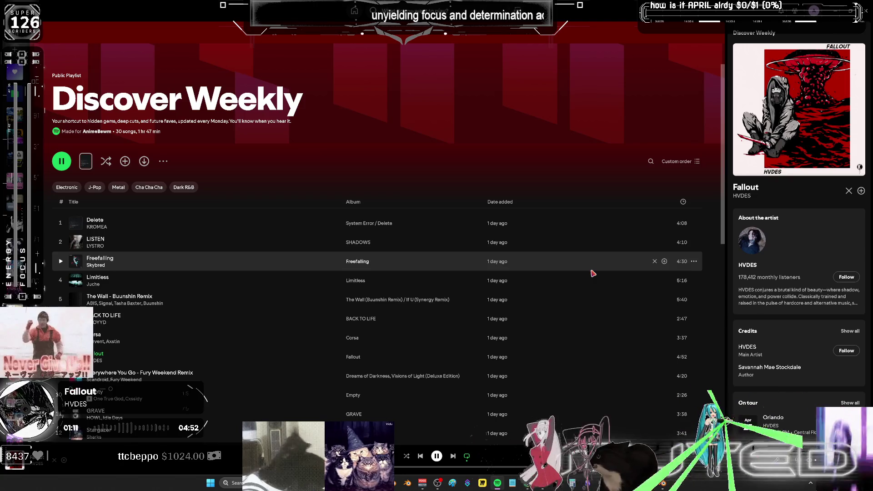
{"action": "right_click", "coordinate": [592, 272]}
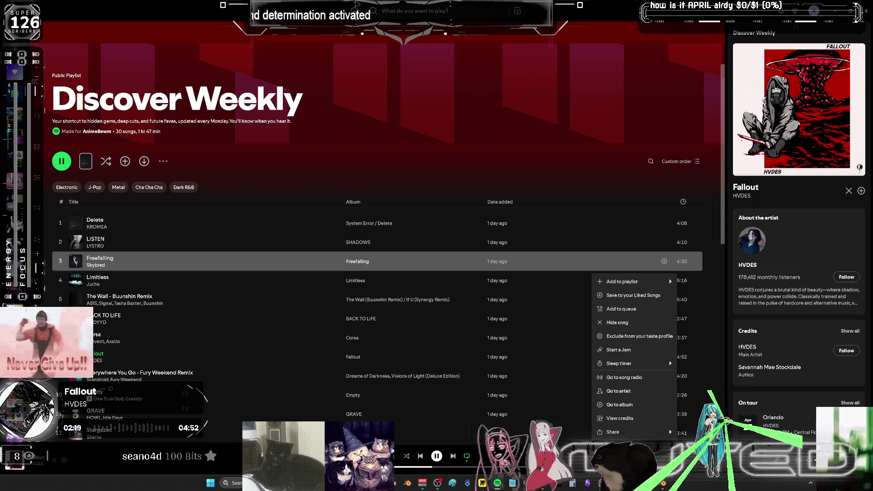
{"action": "left_click", "coordinate": [331, 191]}
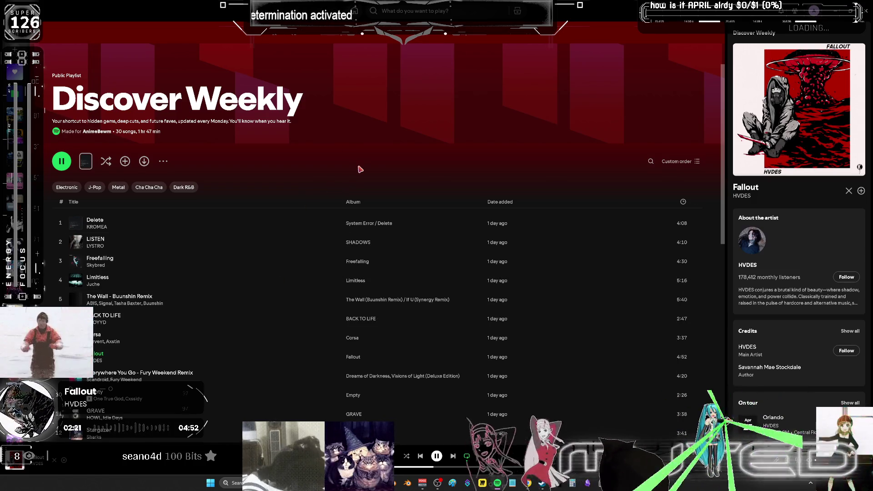
Add the playing track Fallout to Liked Songs with Alt+Shift+B and return to Blender.
{"action": "scroll", "coordinate": [359, 169], "scroll_direction": "down", "scroll_amount": 4}
{"action": "scroll", "coordinate": [358, 204], "scroll_direction": "down", "scroll_amount": 2}
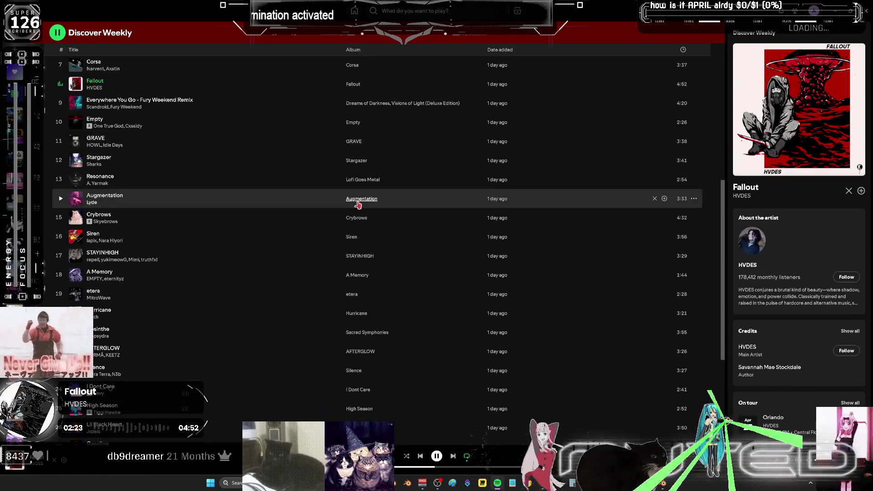
{"action": "scroll", "coordinate": [358, 205], "scroll_direction": "up", "scroll_amount": 3}
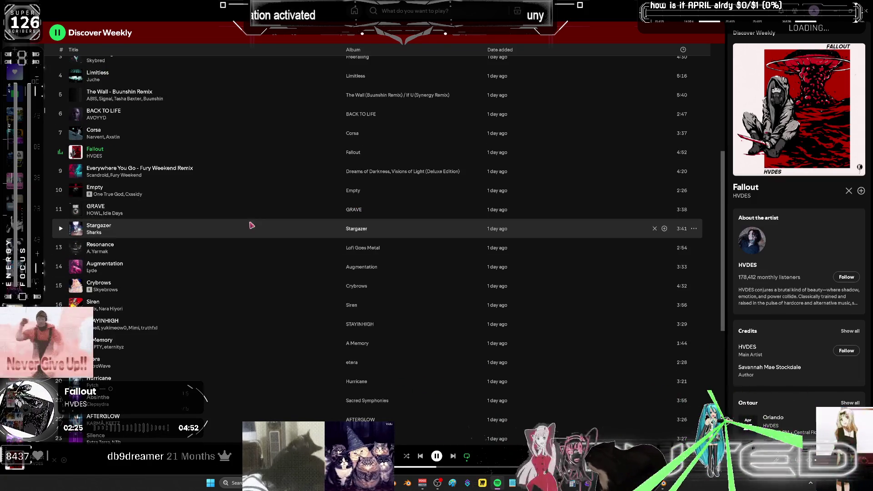
{"action": "key", "text": "alt+shift+b"}
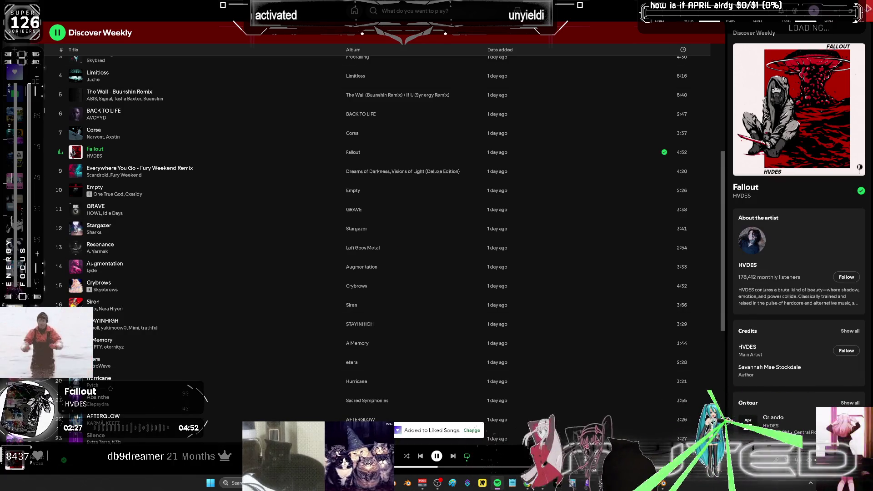
{"action": "key", "text": "alt+Tab"}
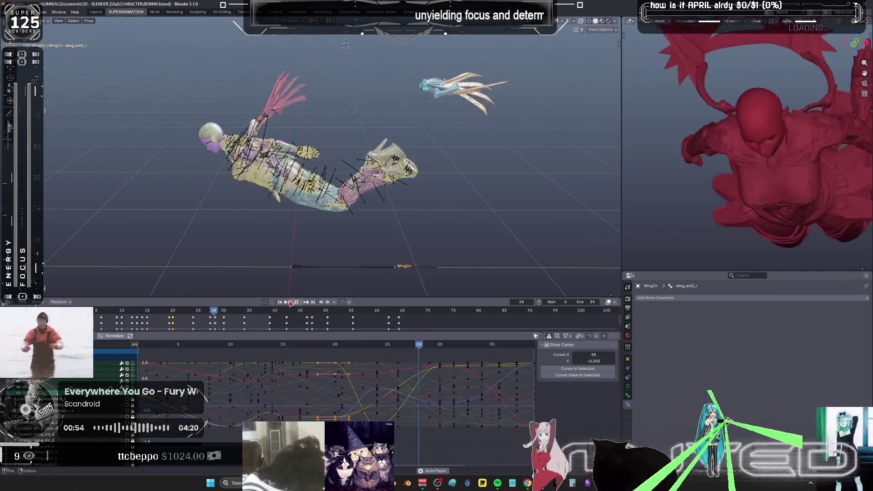
Stop the dive playback, orbit around the character, and set the playhead to frame 20.
{"action": "key", "text": "space"}
{"action": "mouse_move", "coordinate": [406, 190]}
{"action": "middle_mouse_down"}
{"action": "mouse_move", "coordinate": [393, 170]}
{"action": "mouse_move", "coordinate": [377, 197]}
{"action": "middle_mouse_up"}
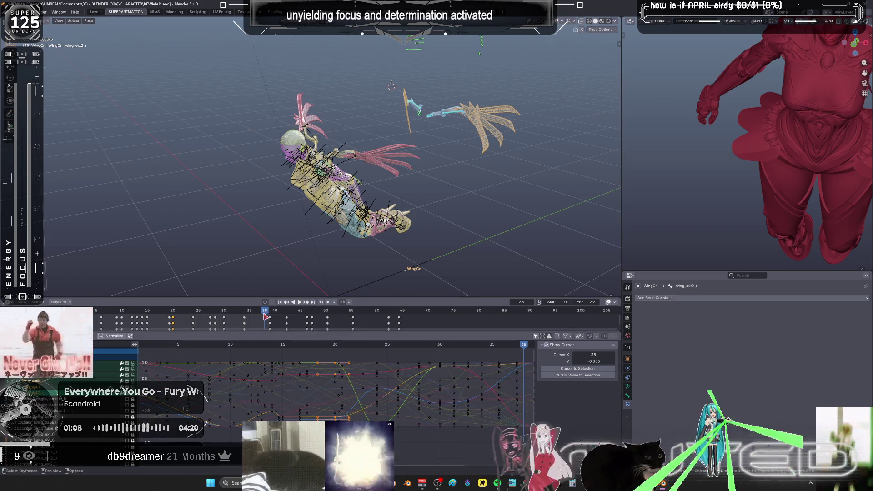
{"action": "mouse_move", "coordinate": [266, 317]}
{"action": "left_mouse_down"}
{"action": "mouse_move", "coordinate": [98, 314]}
{"action": "mouse_move", "coordinate": [203, 328]}
{"action": "mouse_move", "coordinate": [169, 323]}
{"action": "left_mouse_up"}
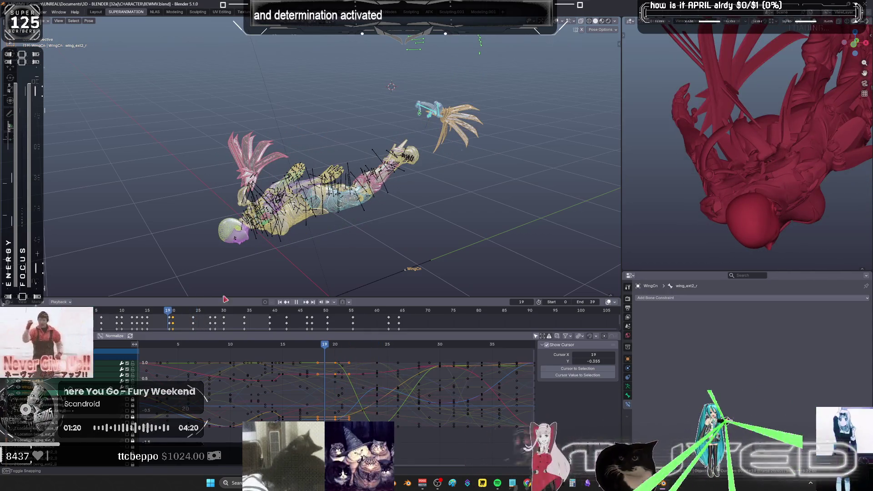
{"action": "left_click", "coordinate": [176, 316]}
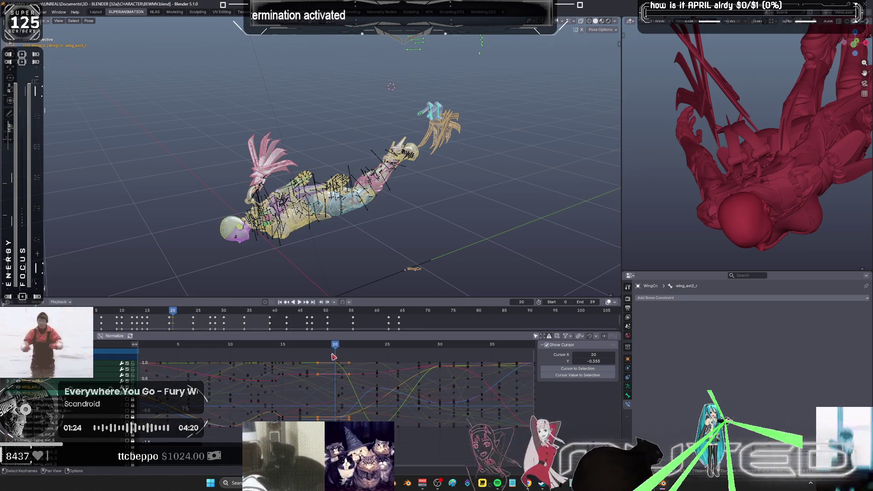
Box-select the Graph Editor keys from frame 20 to 33, then switch to Spotify.
{"action": "mouse_move", "coordinate": [334, 355]}
{"action": "left_mouse_down"}
{"action": "mouse_move", "coordinate": [375, 393]}
{"action": "mouse_move", "coordinate": [440, 410]}
{"action": "mouse_move", "coordinate": [481, 443]}
{"action": "mouse_move", "coordinate": [482, 416]}
{"action": "left_mouse_up"}
{"action": "middle_click_drag", "start_coordinate": [482, 416], "coordinate": [406, 427]}
{"action": "mouse_move", "coordinate": [377, 363]}
{"action": "left_mouse_down"}
{"action": "mouse_move", "coordinate": [394, 415]}
{"action": "mouse_move", "coordinate": [422, 415]}
{"action": "left_mouse_up"}
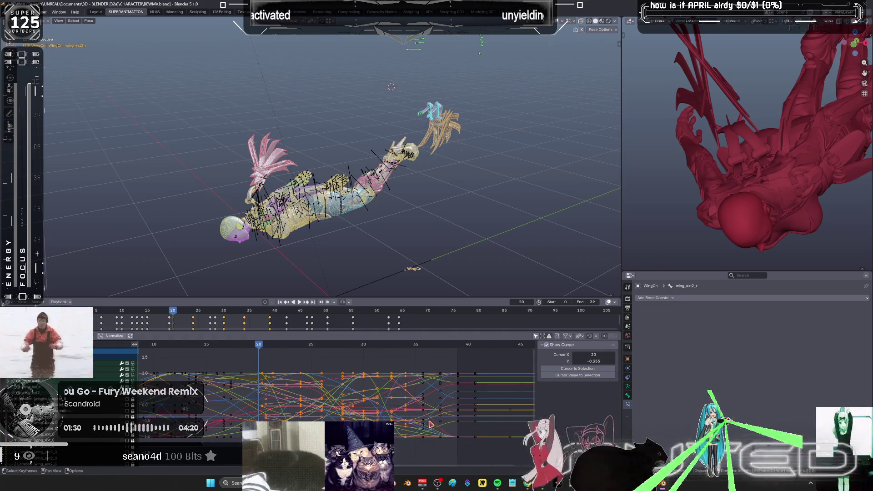
{"action": "key", "text": "alt+Tab"}
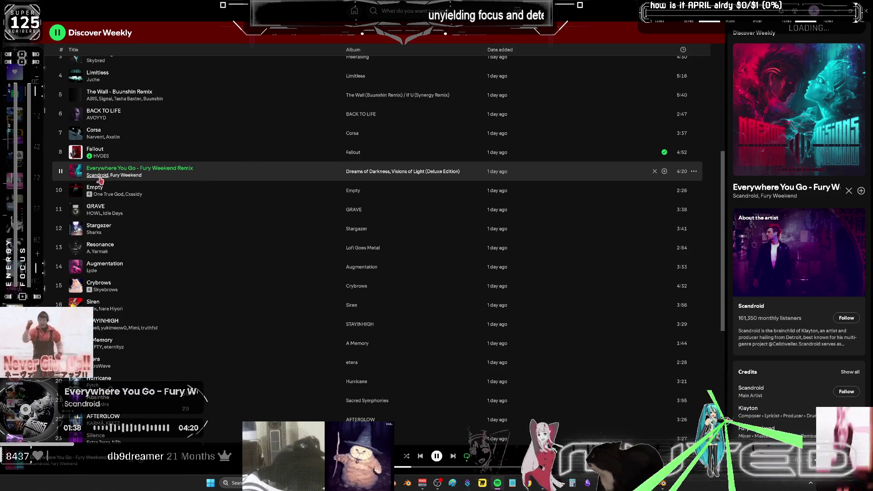
Browse the Fury Weekend artist page, skip to the track Empty, and return to Discover Weekly.
{"action": "left_click", "coordinate": [129, 176]}
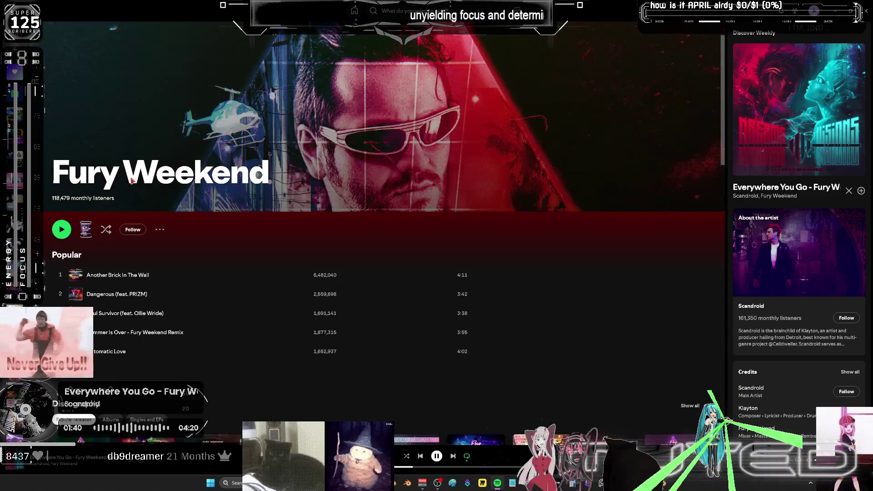
{"action": "scroll", "coordinate": [296, 302], "scroll_direction": "down", "scroll_amount": 15}
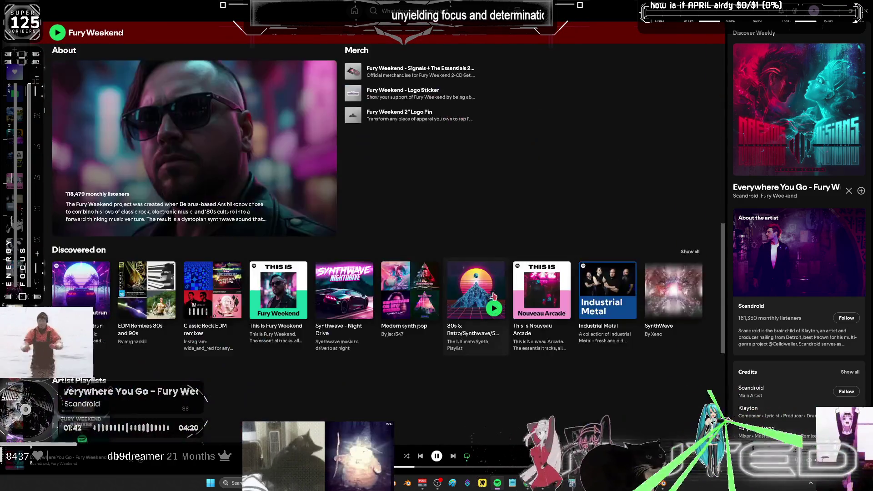
{"action": "scroll", "coordinate": [496, 291], "scroll_direction": "down", "scroll_amount": 1}
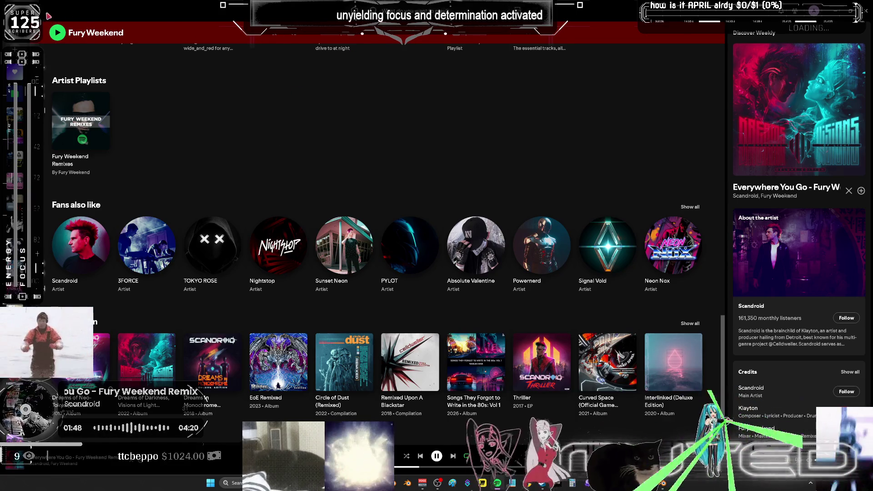
{"action": "key", "text": "alt+Left"}
{"action": "key", "text": "ctrl+Right"}
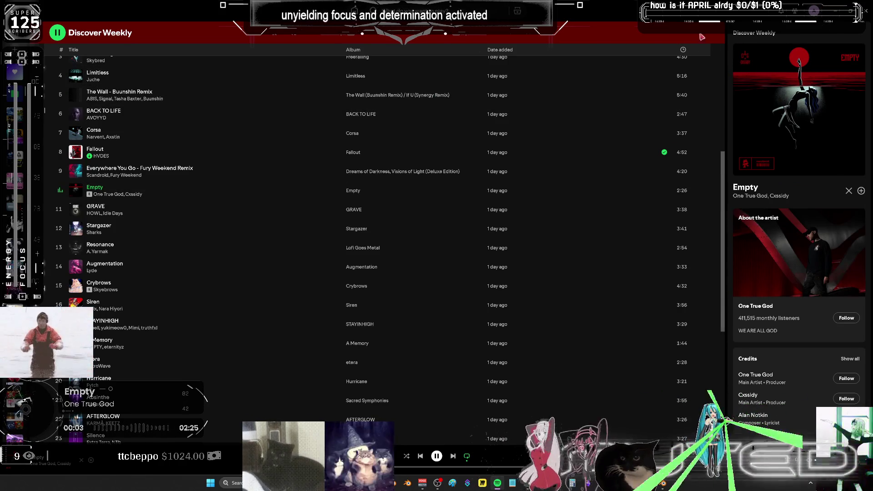
{"action": "key", "text": "alt+Tab"}
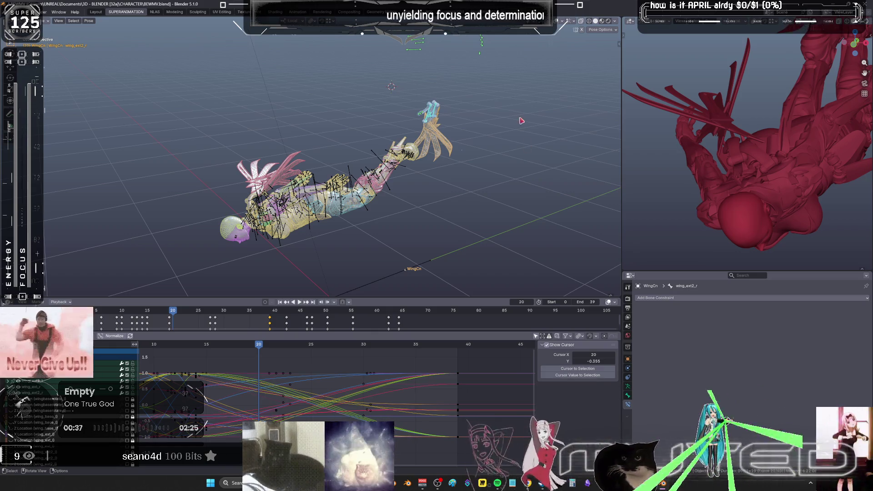
Box-select the wing bones above the body and hide the rig overlays with Shift+Alt+Z.
{"action": "middle_click_drag", "start_coordinate": [462, 90], "coordinate": [463, 138], "text": "shift"}
{"action": "mouse_move", "coordinate": [527, 122]}
{"action": "left_mouse_down"}
{"action": "mouse_move", "coordinate": [399, 58]}
{"action": "mouse_move", "coordinate": [242, 381]}
{"action": "left_mouse_up"}
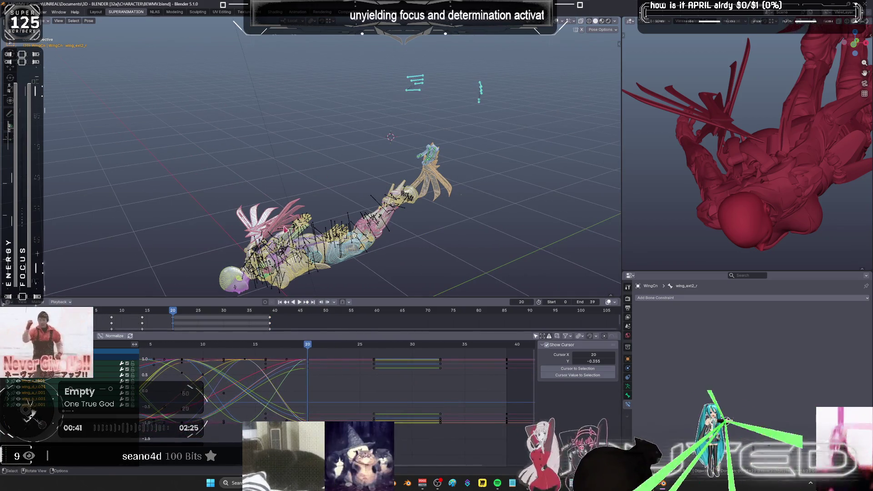
{"action": "mouse_move", "coordinate": [319, 191]}
{"action": "middle_mouse_down"}
{"action": "mouse_move", "coordinate": [345, 151]}
{"action": "mouse_move", "coordinate": [318, 204]}
{"action": "middle_mouse_up"}
{"action": "key", "text": "shift+alt+z"}
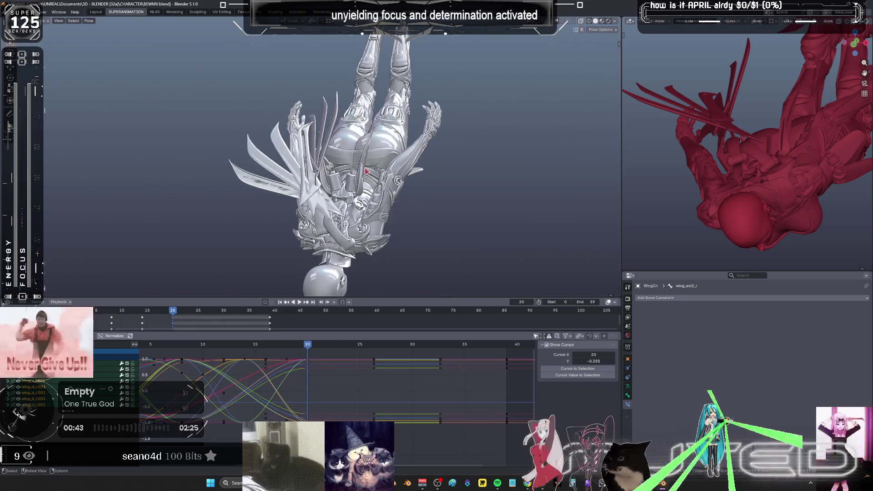
{"action": "left_click_drag", "start_coordinate": [307, 345], "coordinate": [182, 362]}
Return to the frame-8 keyframe and orbit to a side view of the character.
{"action": "mouse_move", "coordinate": [354, 200]}
{"action": "middle_mouse_down"}
{"action": "mouse_move", "coordinate": [400, 195]}
{"action": "mouse_move", "coordinate": [353, 187]}
{"action": "mouse_move", "coordinate": [366, 175]}
{"action": "middle_mouse_up"}
{"action": "left_click_drag", "start_coordinate": [185, 351], "coordinate": [246, 351]}
{"action": "middle_click_drag", "start_coordinate": [318, 191], "coordinate": [346, 182]}
{"action": "key", "text": "Down"}
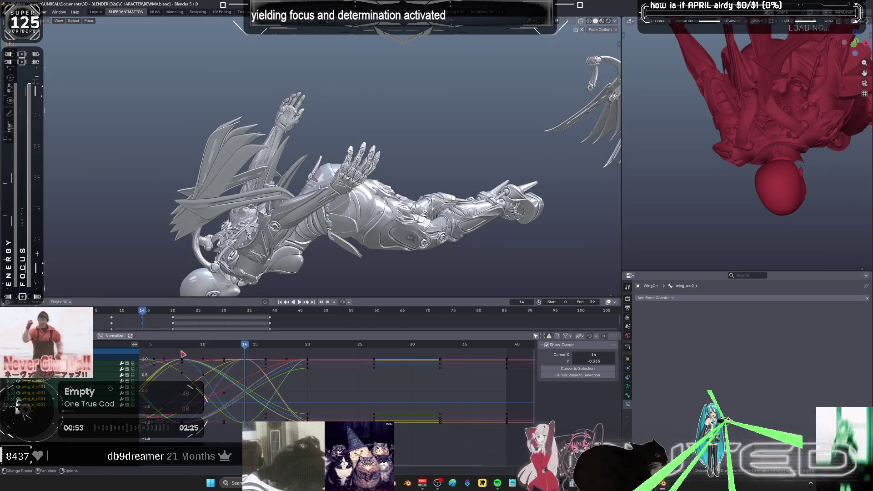
{"action": "key", "text": "Escape"}
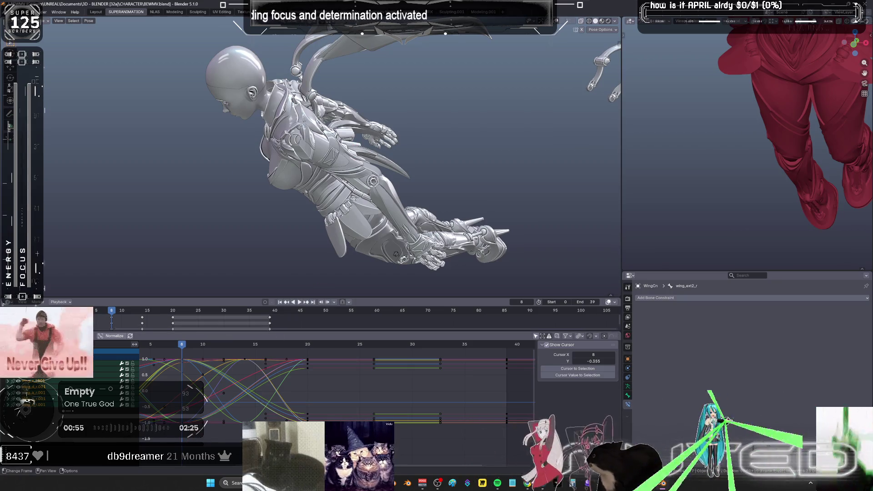
Delete the intermediate wing keyframes, then paste keyframes back in at frame 17.
{"action": "left_click_drag", "start_coordinate": [255, 426], "coordinate": [319, 353]}
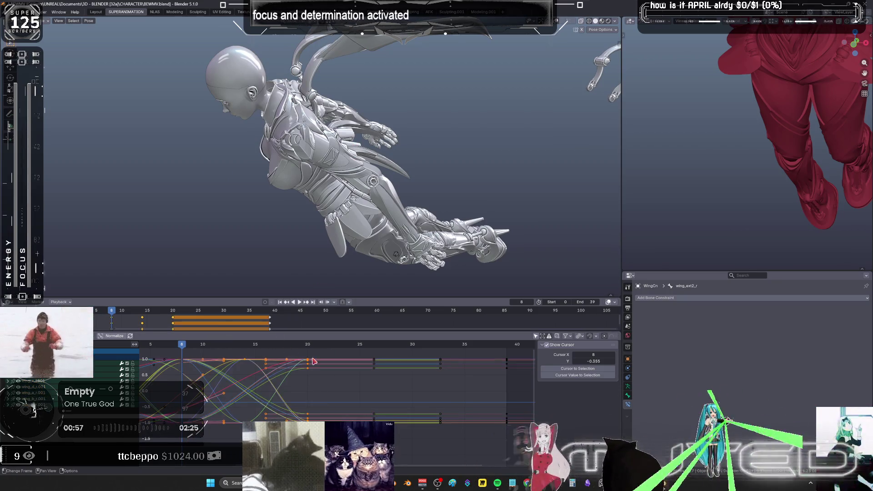
{"action": "key", "text": "Delete"}
{"action": "key", "text": "ctrl+c"}
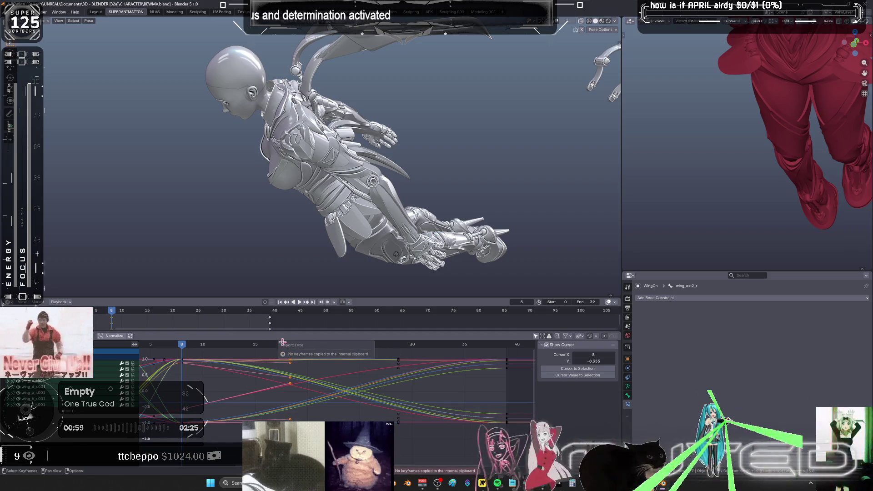
{"action": "left_click", "coordinate": [187, 411]}
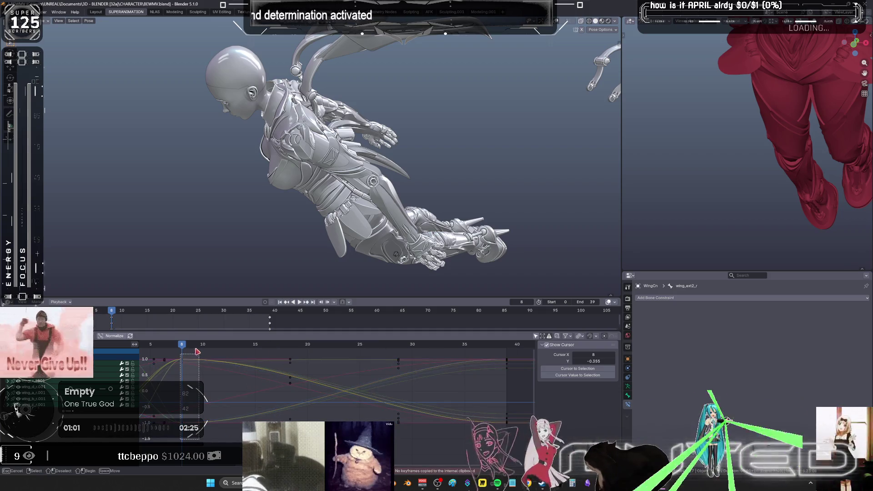
{"action": "mouse_move", "coordinate": [182, 347]}
{"action": "left_mouse_down"}
{"action": "mouse_move", "coordinate": [298, 369]}
{"action": "mouse_move", "coordinate": [268, 355]}
{"action": "mouse_move", "coordinate": [233, 357]}
{"action": "mouse_move", "coordinate": [471, 364]}
{"action": "left_mouse_up"}
{"action": "key", "text": "ctrl+v"}
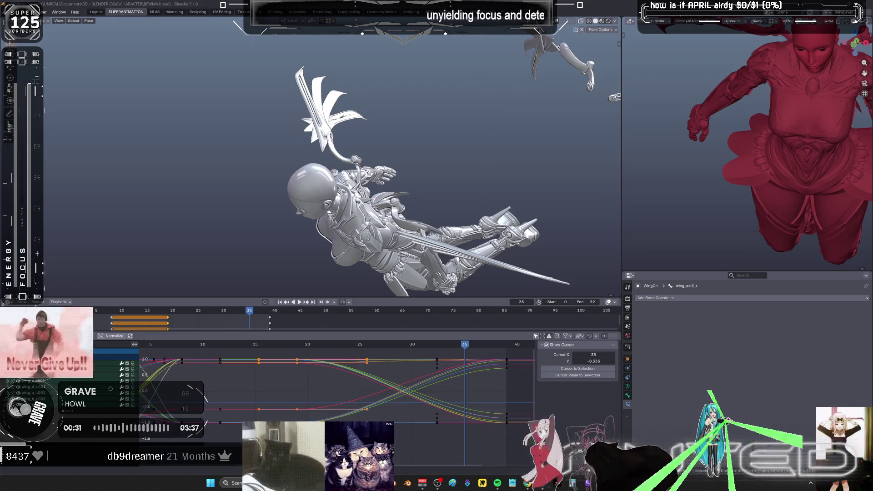
Glance at the Spotify playlist, minimize it, and jump to the final keyframe at frame 39.
{"action": "key", "text": "alt+Tab"}
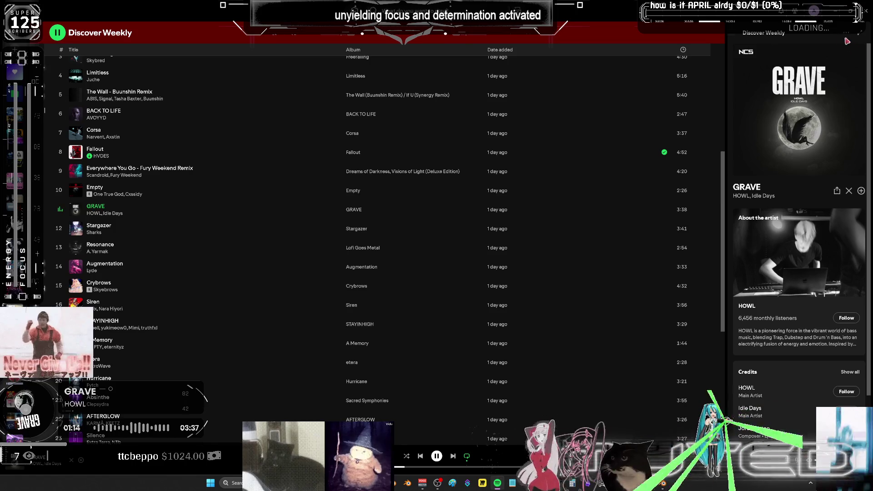
{"action": "left_click", "coordinate": [836, 6]}
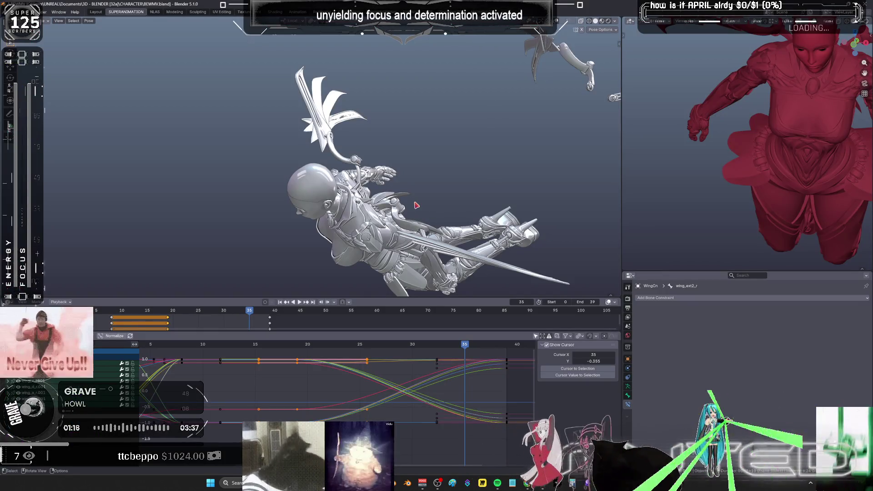
{"action": "key", "text": "Up"}
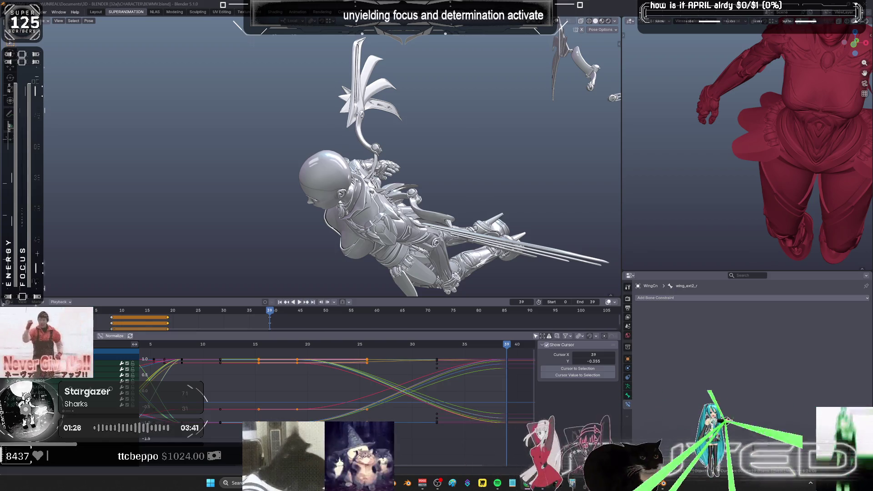
Restore the bone overlays, select the wing bones, and scrub through the dive to review it.
{"action": "mouse_move", "coordinate": [432, 236]}
{"action": "middle_mouse_down"}
{"action": "mouse_move", "coordinate": [345, 205]}
{"action": "mouse_move", "coordinate": [300, 202]}
{"action": "middle_mouse_up"}
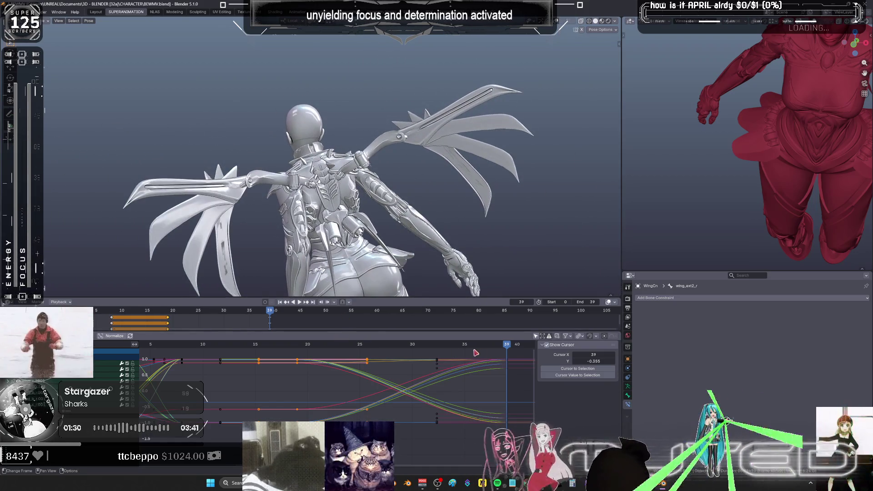
{"action": "left_click_drag", "start_coordinate": [507, 348], "coordinate": [392, 346]}
{"action": "middle_click_drag", "start_coordinate": [346, 191], "coordinate": [466, 149]}
{"action": "key", "text": "shift+alt+z"}
{"action": "left_click", "coordinate": [345, 77], "text": "shift"}
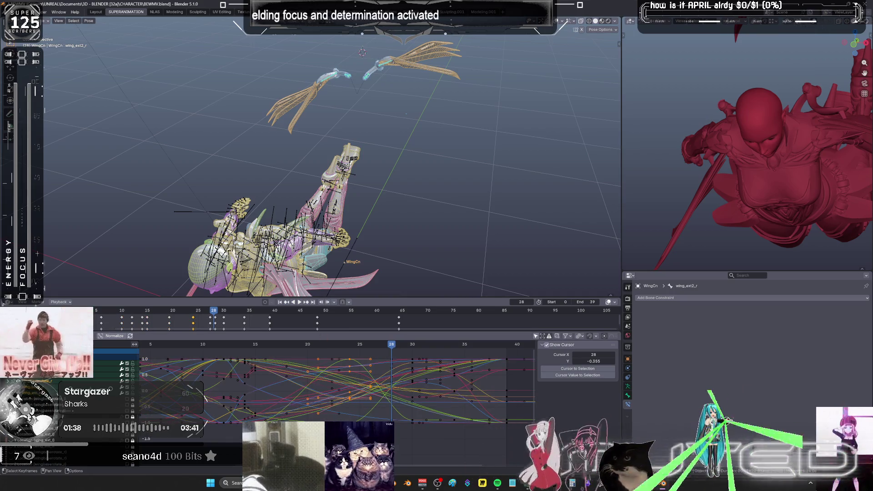
{"action": "left_click_drag", "start_coordinate": [390, 354], "coordinate": [247, 354]}
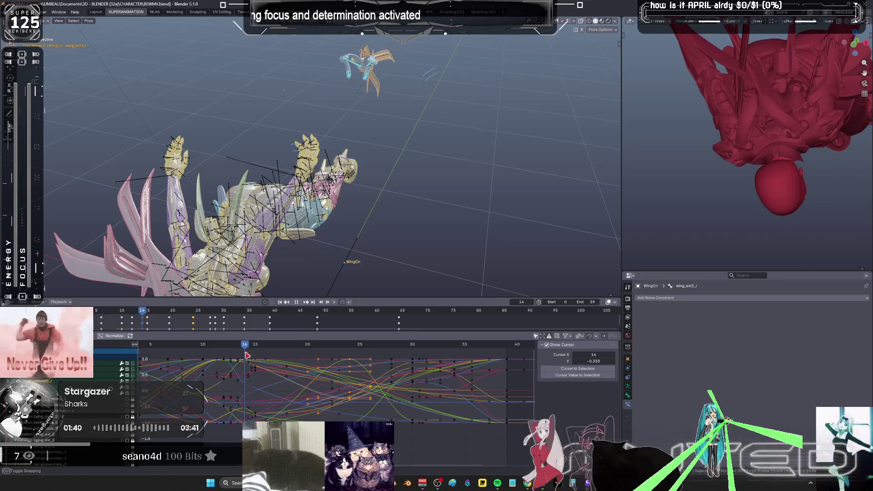
{"action": "middle_click_drag", "start_coordinate": [346, 205], "coordinate": [318, 272]}
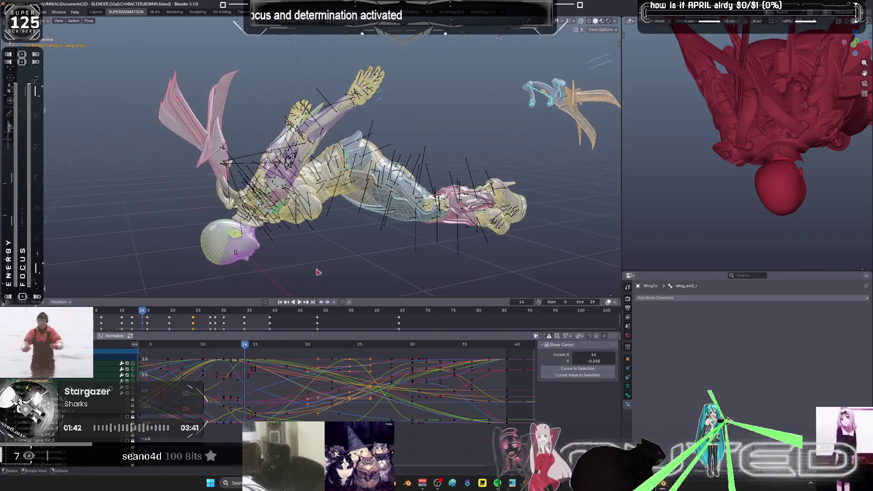
{"action": "key", "text": "space"}
{"action": "left_click_drag", "start_coordinate": [226, 355], "coordinate": [358, 359]}
Rotate the selected wing bone, then the end wing bone, about local X.
{"action": "key", "text": "r"}
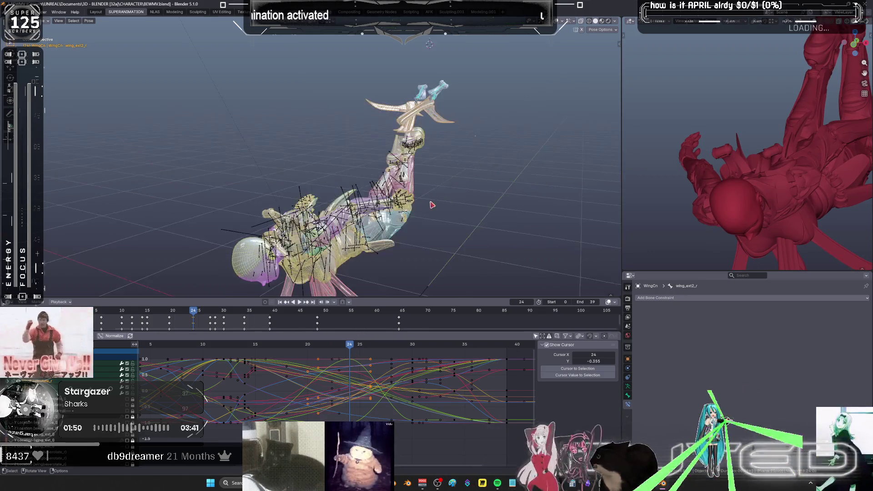
{"action": "key", "text": "x"}
{"action": "key", "text": "x"}
{"action": "left_click", "coordinate": [448, 196]}
{"action": "middle_click_drag", "start_coordinate": [448, 197], "coordinate": [363, 157]}
{"action": "left_click", "coordinate": [452, 123]}
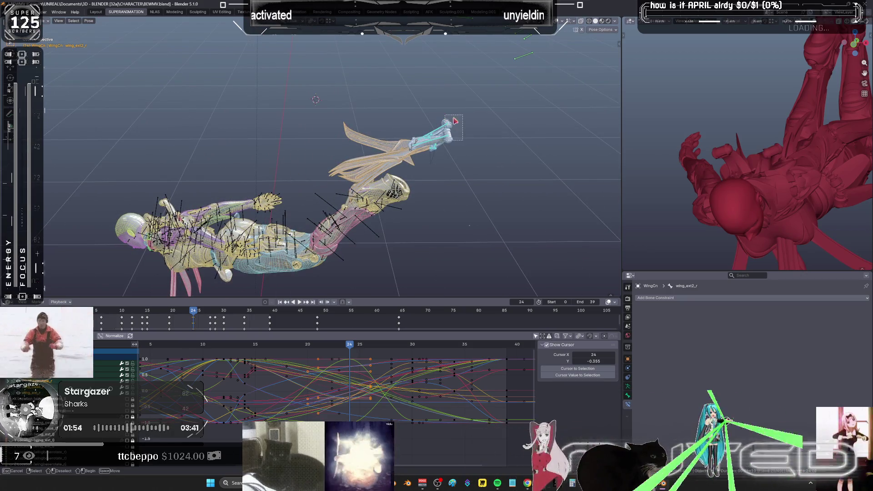
{"action": "key", "text": "r"}
{"action": "key", "text": "x"}
{"action": "key", "text": "x"}
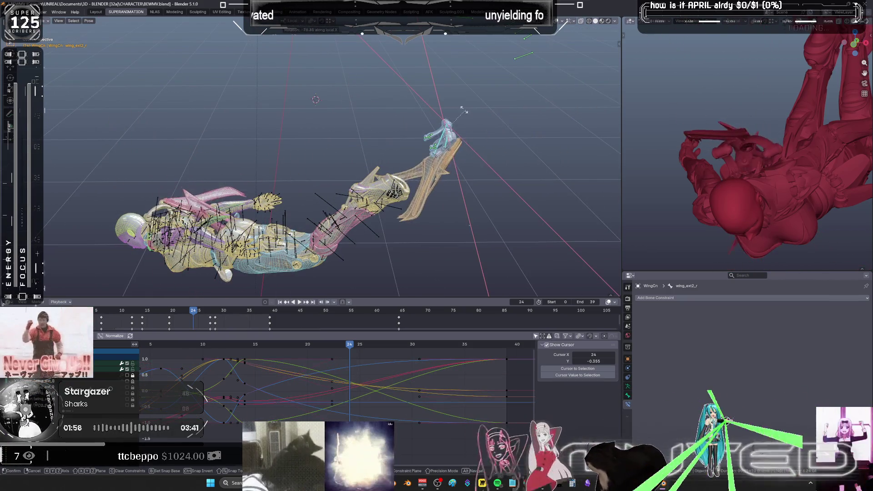
{"action": "left_click", "coordinate": [453, 107]}
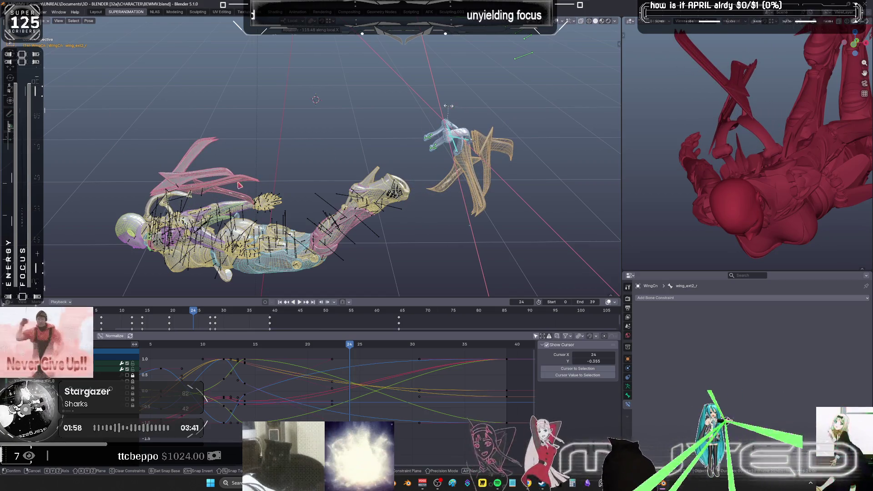
{"action": "mouse_move", "coordinate": [454, 107]}
{"action": "middle_mouse_down"}
{"action": "mouse_move", "coordinate": [514, 111]}
{"action": "mouse_move", "coordinate": [533, 195]}
{"action": "mouse_move", "coordinate": [391, 209]}
{"action": "middle_mouse_up"}
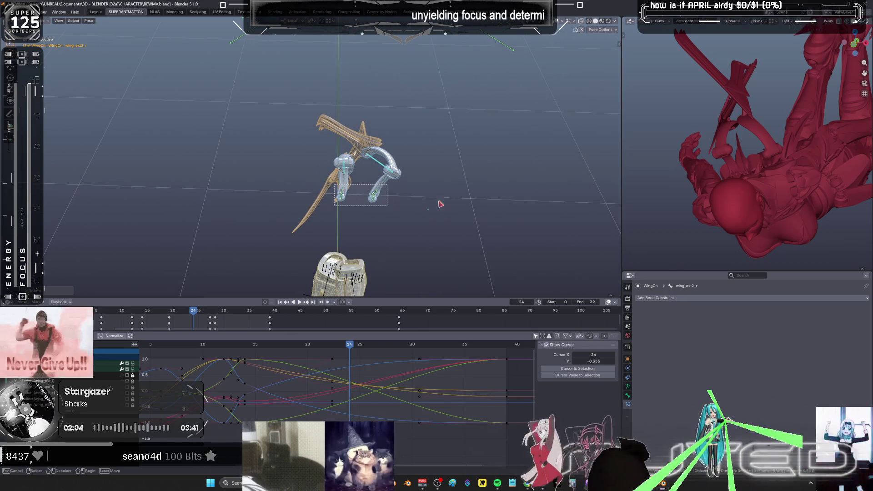
Rotate the left wing base rotation bone on local Y and the extension bone on local X.
{"action": "key", "text": "a"}
{"action": "key", "text": "r"}
{"action": "key", "text": "Escape"}
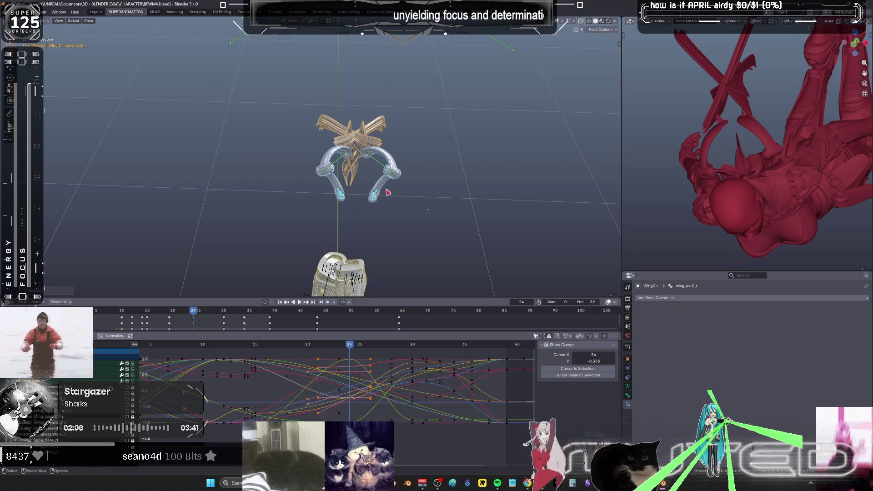
{"action": "left_click", "coordinate": [451, 195]}
{"action": "key", "text": "r"}
{"action": "key", "text": "y"}
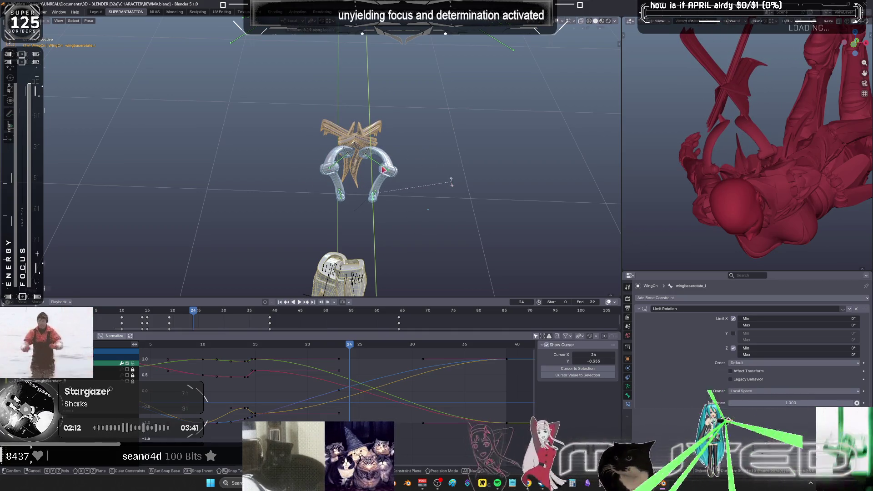
{"action": "left_click", "coordinate": [453, 181]}
{"action": "left_click", "coordinate": [400, 168]}
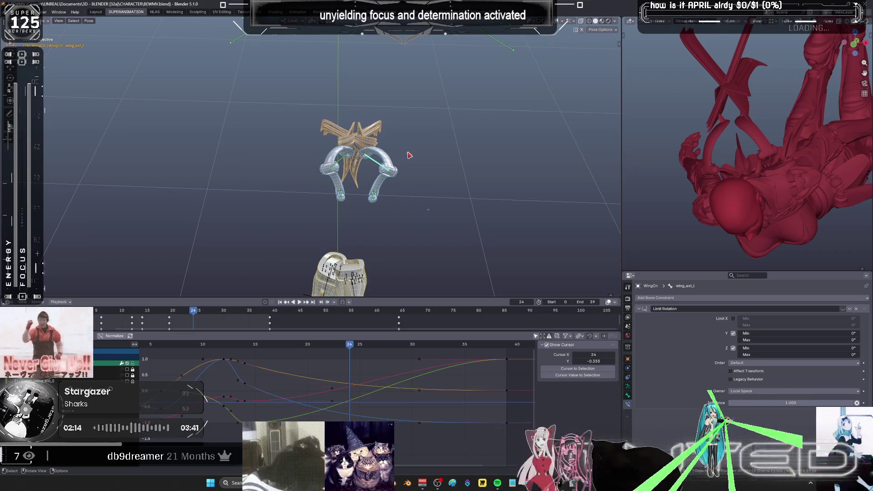
{"action": "key", "text": "r"}
{"action": "key", "text": "x"}
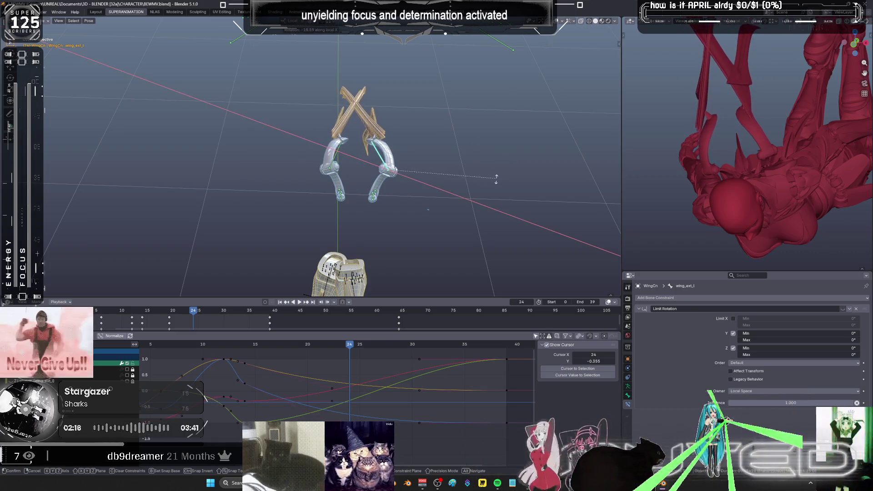
{"action": "left_click", "coordinate": [462, 181]}
Fold the left wing base bone on local X and the outer wing bone on Y.
{"action": "left_click", "coordinate": [374, 194]}
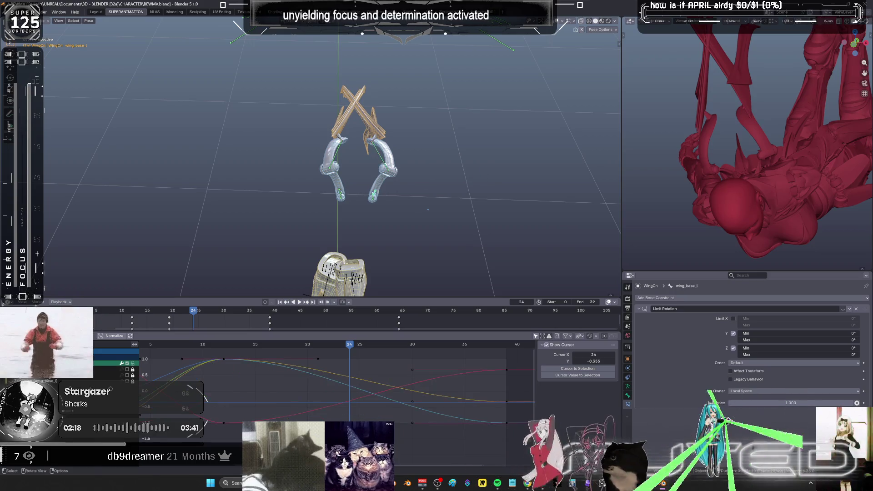
{"action": "key", "text": "r"}
{"action": "key", "text": "x"}
{"action": "left_click", "coordinate": [469, 195]}
{"action": "mouse_move", "coordinate": [469, 195]}
{"action": "middle_mouse_down"}
{"action": "mouse_move", "coordinate": [436, 194]}
{"action": "mouse_move", "coordinate": [487, 172]}
{"action": "mouse_move", "coordinate": [436, 166]}
{"action": "mouse_move", "coordinate": [406, 151]}
{"action": "mouse_move", "coordinate": [452, 189]}
{"action": "middle_mouse_up"}
{"action": "left_click", "coordinate": [412, 187]}
{"action": "key", "text": "r"}
{"action": "key", "text": "y"}
{"action": "left_click", "coordinate": [474, 182]}
{"action": "middle_click_drag", "start_coordinate": [424, 261], "coordinate": [408, 264]}
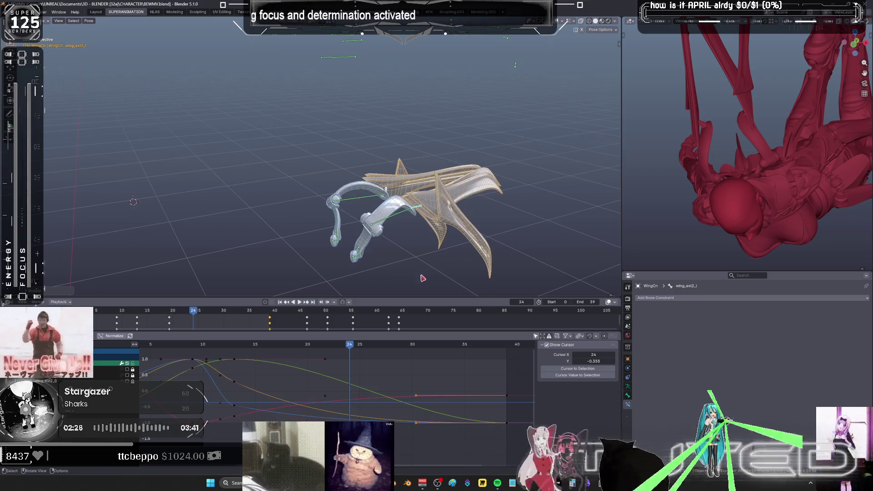
Key the rotation of all the wing bones at frame 24.
{"action": "left_click_drag", "start_coordinate": [422, 277], "coordinate": [275, 162]}
{"action": "key", "text": "k"}
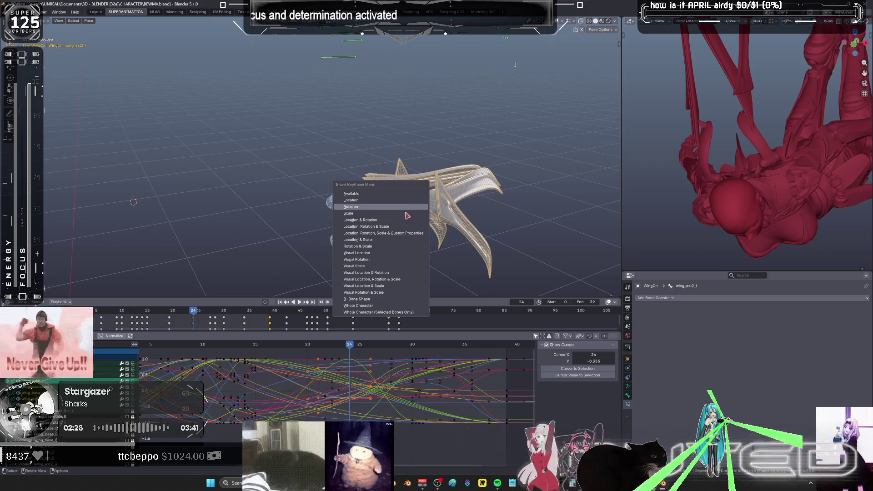
{"action": "left_click", "coordinate": [405, 213]}
Scale the wing keys along the frame axis with S, X and fit them in the graph.
{"action": "key", "text": "s"}
{"action": "key", "text": "x"}
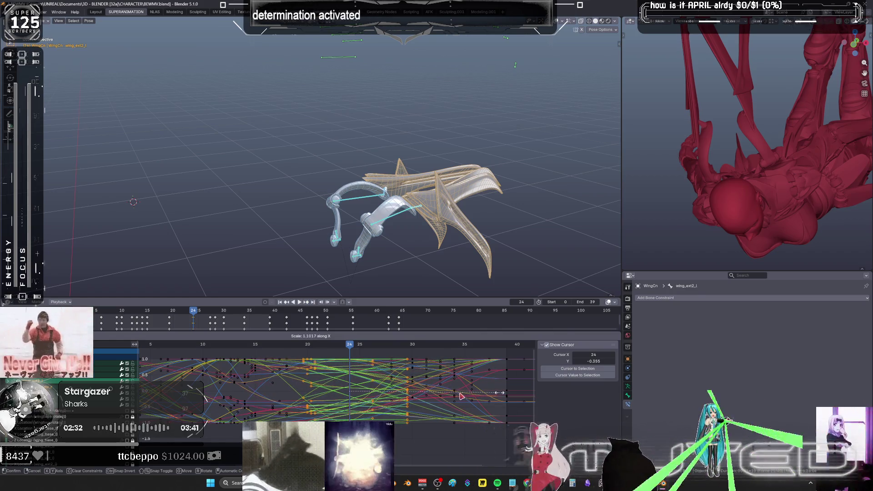
{"action": "left_click", "coordinate": [461, 396]}
{"action": "key", "text": "ctrl+space"}
{"action": "key", "text": "Home"}
{"action": "key", "text": "ctrl+space"}
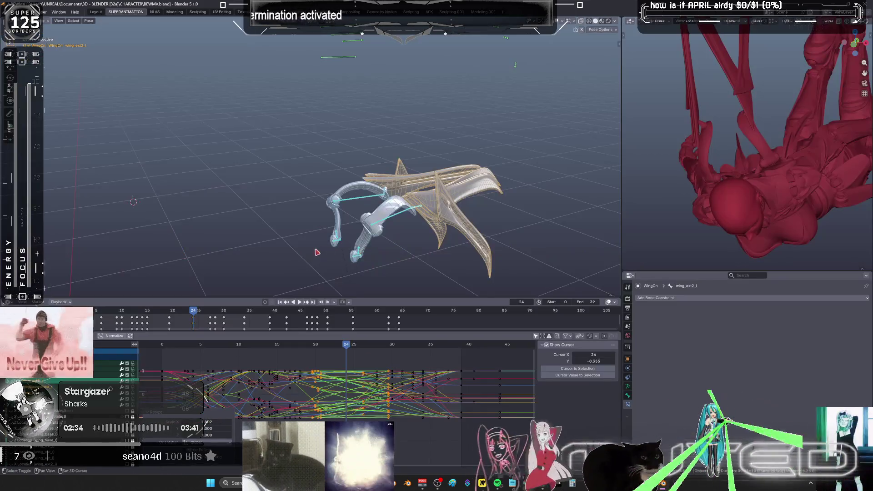
{"action": "key", "text": "KP_Divide"}
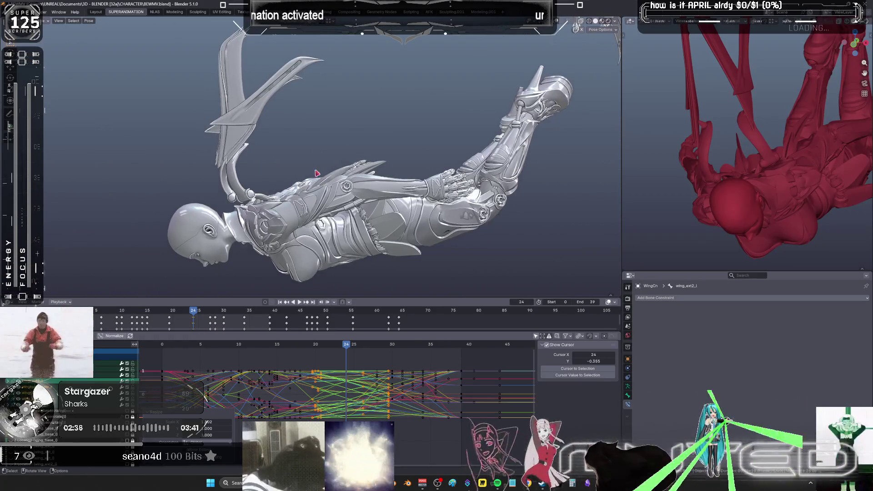
Scrub the dive from frame 2 to 12 and zoom the Graph Editor onto frames 4–26.
{"action": "mouse_move", "coordinate": [346, 352]}
{"action": "left_mouse_down"}
{"action": "mouse_move", "coordinate": [177, 344]}
{"action": "mouse_move", "coordinate": [286, 349]}
{"action": "mouse_move", "coordinate": [223, 348]}
{"action": "mouse_move", "coordinate": [246, 346]}
{"action": "left_mouse_up"}
{"action": "key", "text": "Home"}
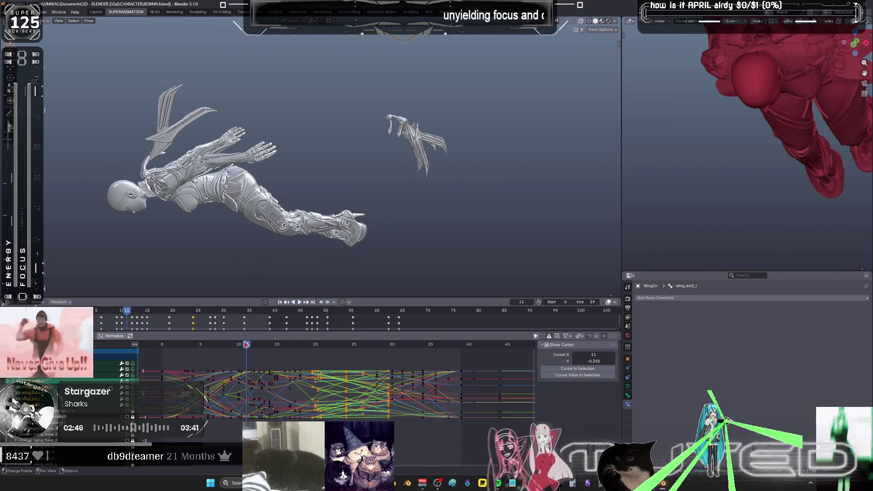
{"action": "left_click_drag", "start_coordinate": [249, 346], "coordinate": [270, 346]}
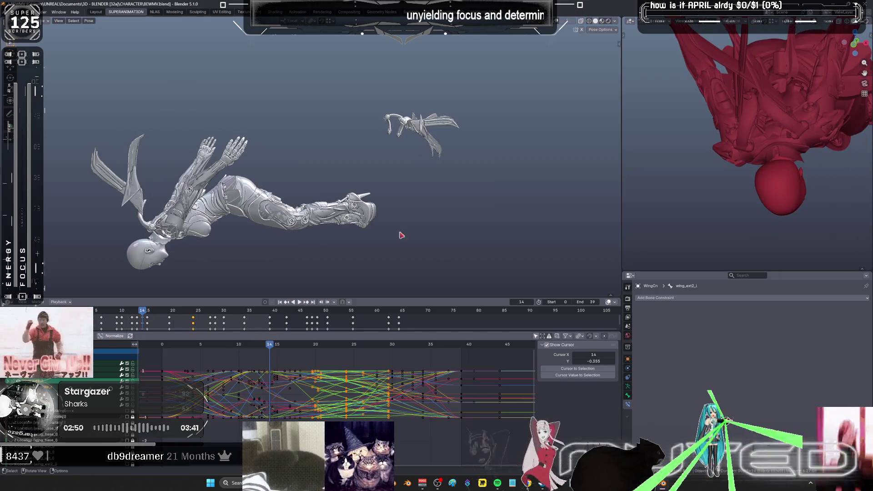
{"action": "scroll", "coordinate": [341, 396], "scroll_direction": "up", "scroll_amount": 5}
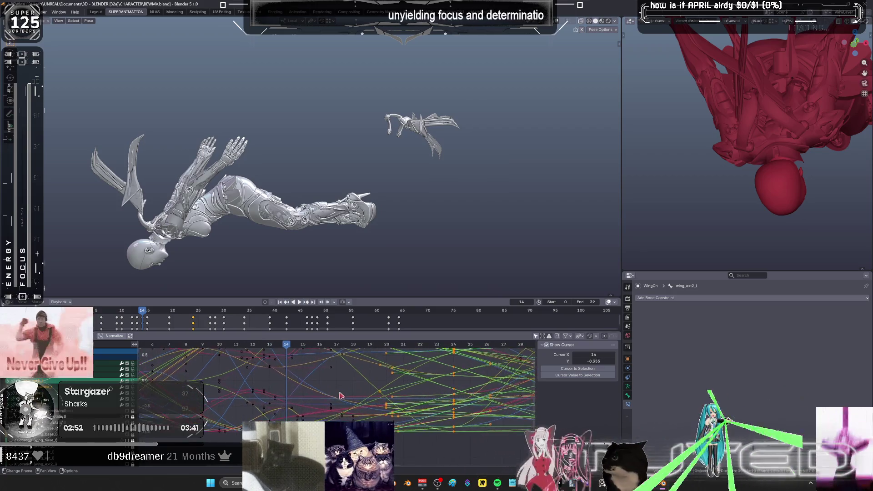
{"action": "middle_click_drag", "start_coordinate": [341, 396], "coordinate": [375, 414]}
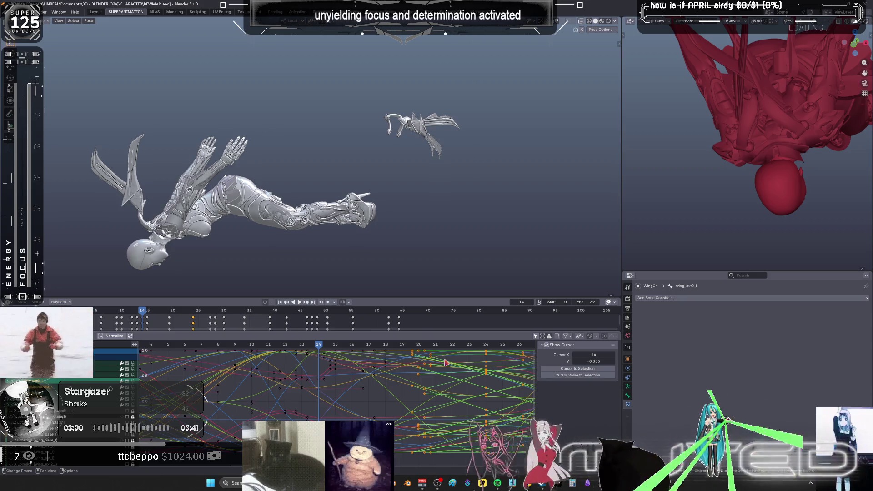
Frame the selected wing bones and box-select a smaller group of them.
{"action": "key", "text": "KP_Decimal"}
{"action": "mouse_move", "coordinate": [410, 121]}
{"action": "middle_mouse_down"}
{"action": "mouse_move", "coordinate": [324, 215]}
{"action": "mouse_move", "coordinate": [314, 173]}
{"action": "middle_mouse_up"}
{"action": "key", "text": "b"}
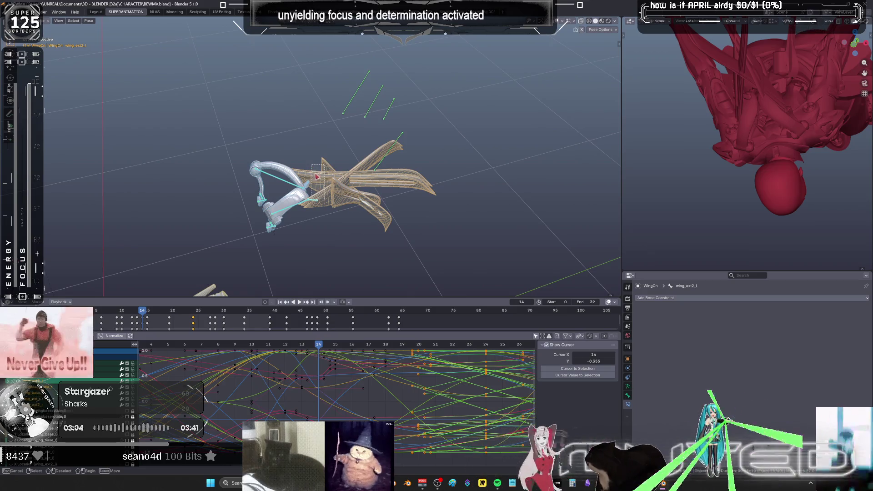
{"action": "left_click_drag", "start_coordinate": [318, 176], "coordinate": [323, 208]}
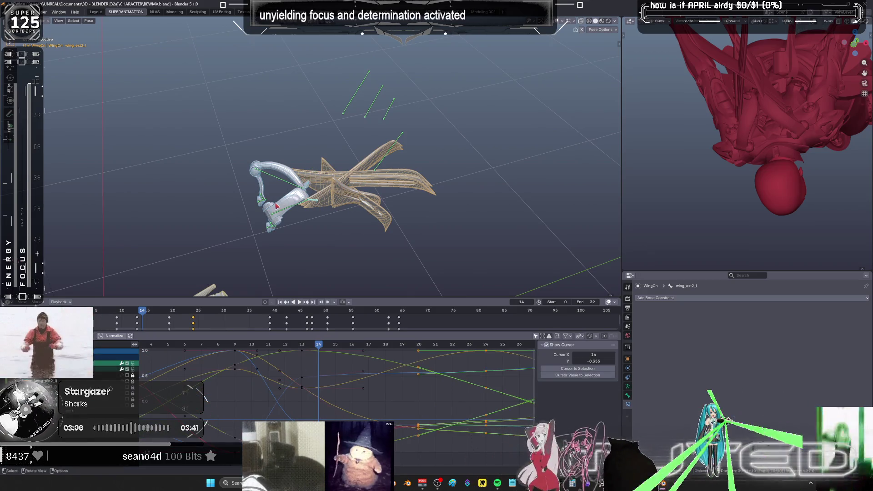
{"action": "scroll", "coordinate": [277, 206], "scroll_direction": "down", "scroll_amount": 5}
{"action": "mouse_move", "coordinate": [279, 195]}
{"action": "middle_mouse_down"}
{"action": "mouse_move", "coordinate": [305, 120]}
{"action": "mouse_move", "coordinate": [311, 182]}
{"action": "mouse_move", "coordinate": [370, 148]}
{"action": "middle_mouse_up"}
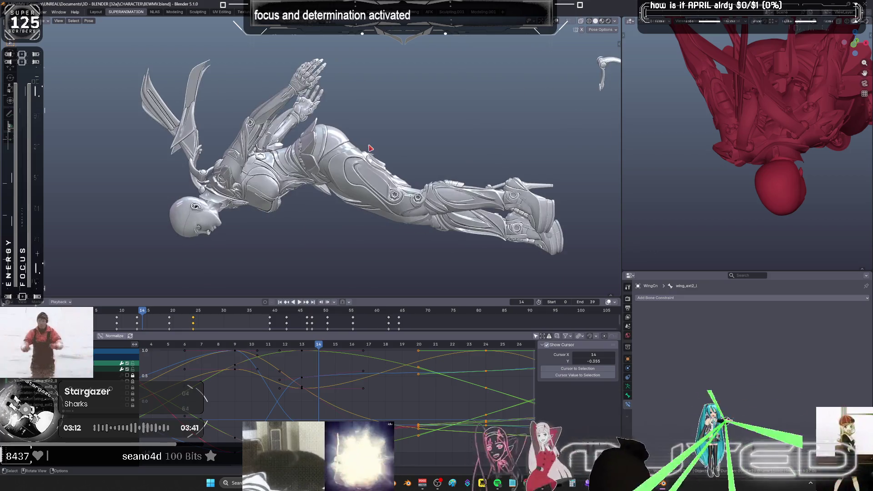
Rotate the selected wing bone on local X, adjust it again, and key its rotation at frame 14.
{"action": "key", "text": "r"}
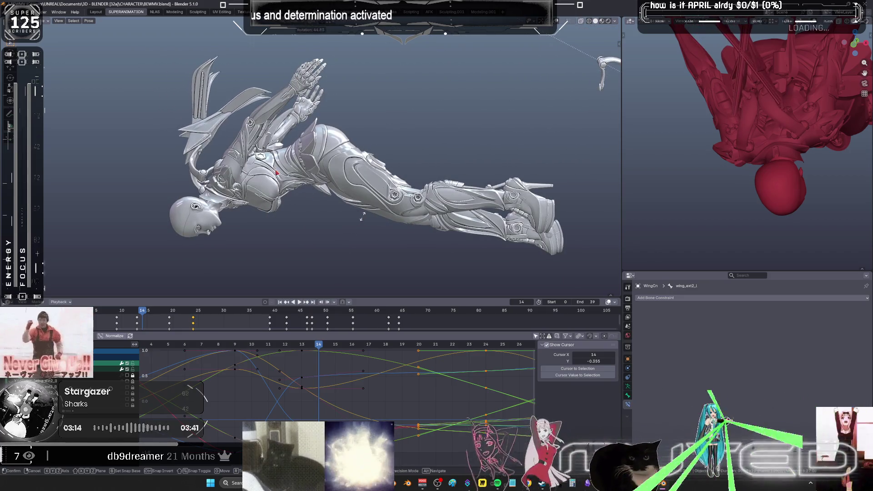
{"action": "key", "text": "x"}
{"action": "key", "text": "x"}
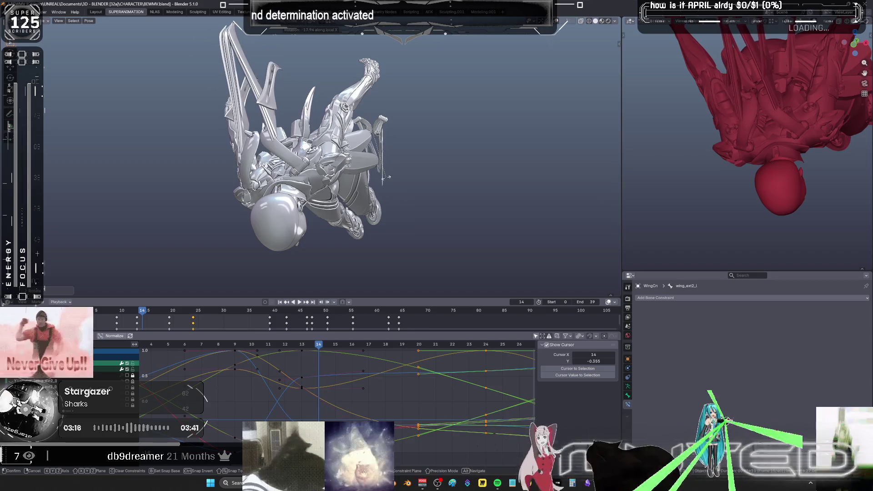
{"action": "left_click", "coordinate": [395, 177]}
{"action": "mouse_move", "coordinate": [395, 178]}
{"action": "middle_mouse_down"}
{"action": "mouse_move", "coordinate": [375, 177]}
{"action": "mouse_move", "coordinate": [389, 173]}
{"action": "middle_mouse_up"}
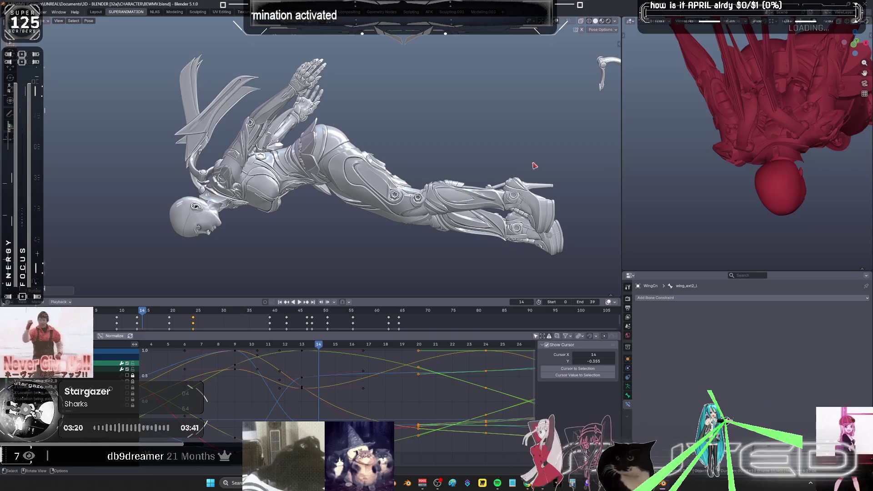
{"action": "key", "text": "r"}
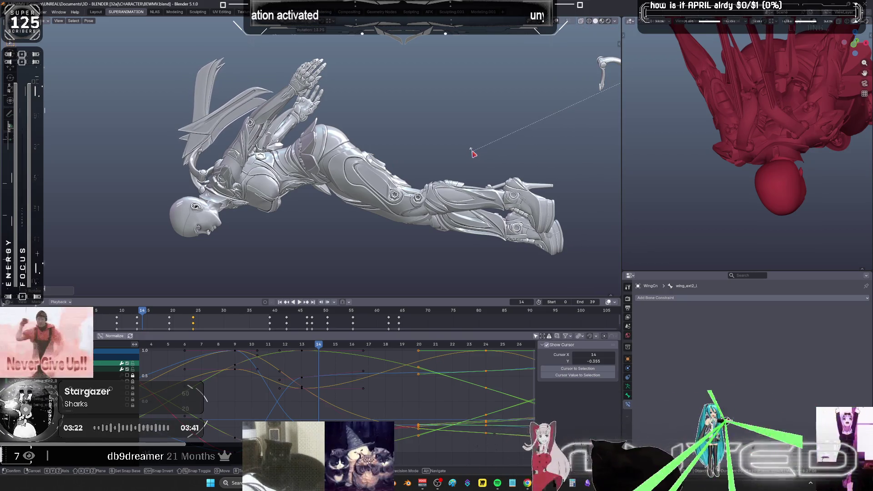
{"action": "left_click", "coordinate": [472, 151]}
{"action": "key", "text": "k"}
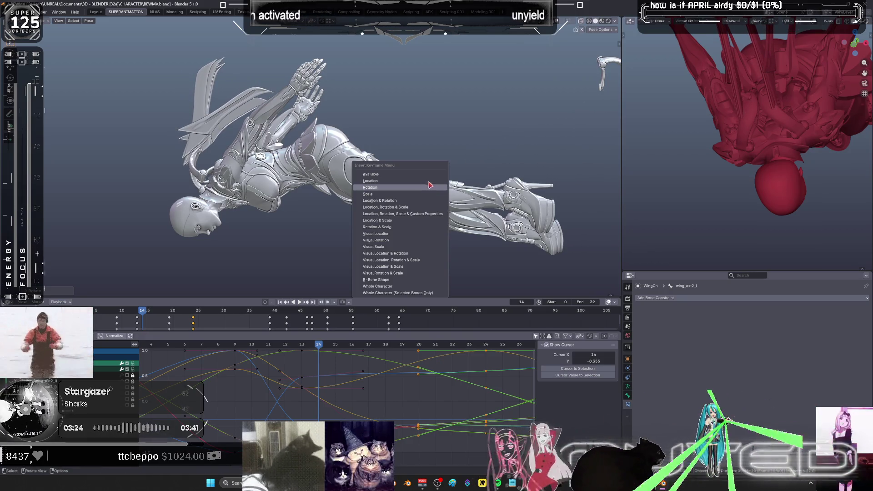
{"action": "left_click", "coordinate": [428, 187]}
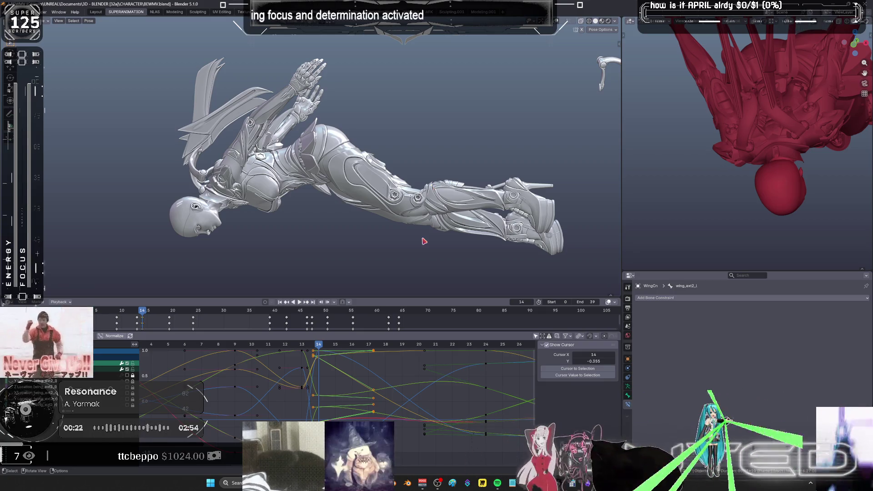
At frame 13, blend an in-between wing pose with the Breakdowner and key its rotation.
{"action": "mouse_move", "coordinate": [336, 191]}
{"action": "middle_mouse_down"}
{"action": "mouse_move", "coordinate": [322, 200]}
{"action": "mouse_move", "coordinate": [335, 357]}
{"action": "middle_mouse_up"}
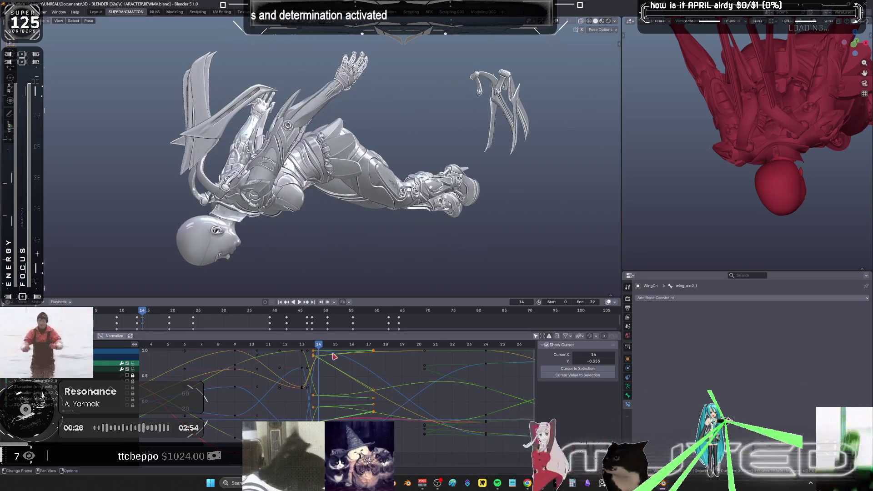
{"action": "left_click_drag", "start_coordinate": [317, 350], "coordinate": [306, 354]}
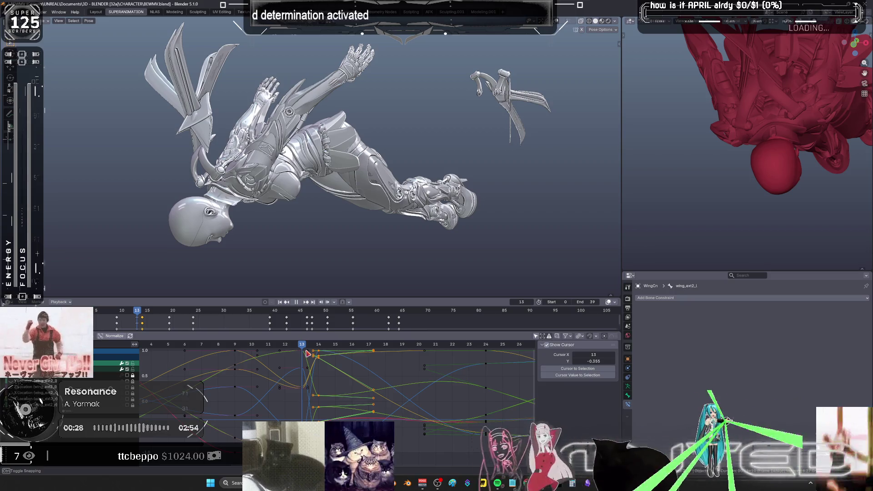
{"action": "middle_click_drag", "start_coordinate": [346, 228], "coordinate": [475, 138]}
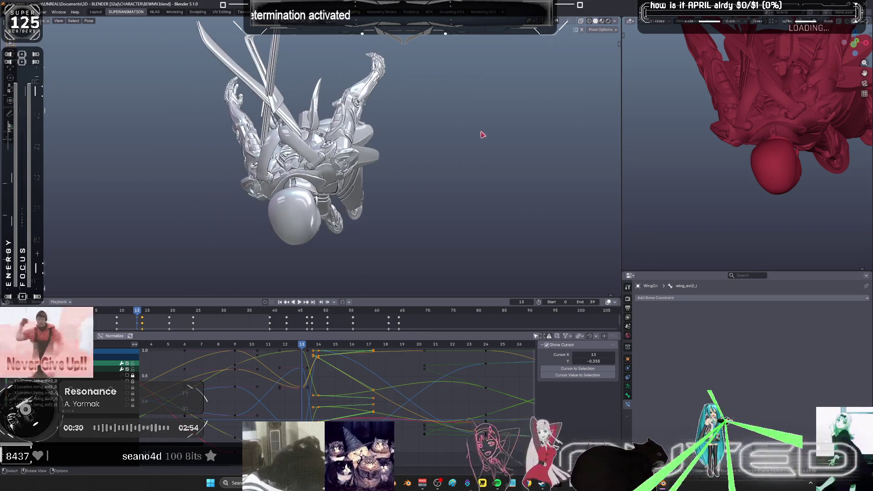
{"action": "key", "text": "r"}
{"action": "right_click", "coordinate": [470, 132]}
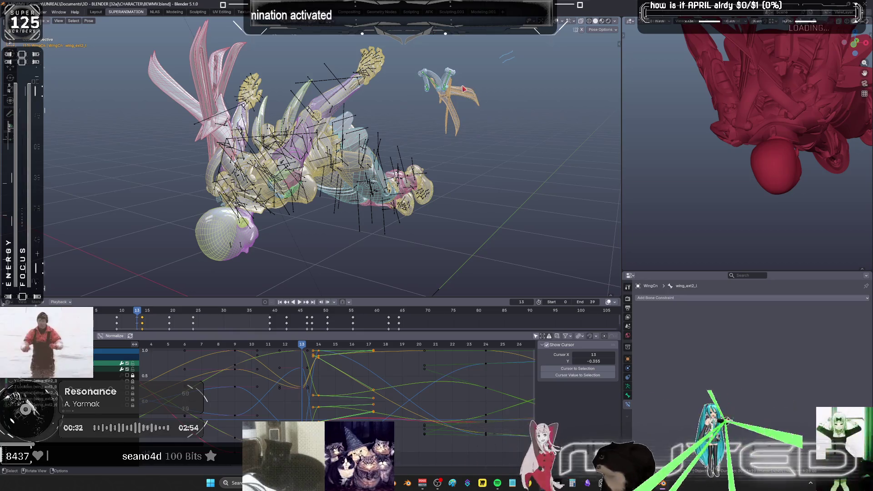
{"action": "middle_click_drag", "start_coordinate": [460, 100], "coordinate": [351, 184]}
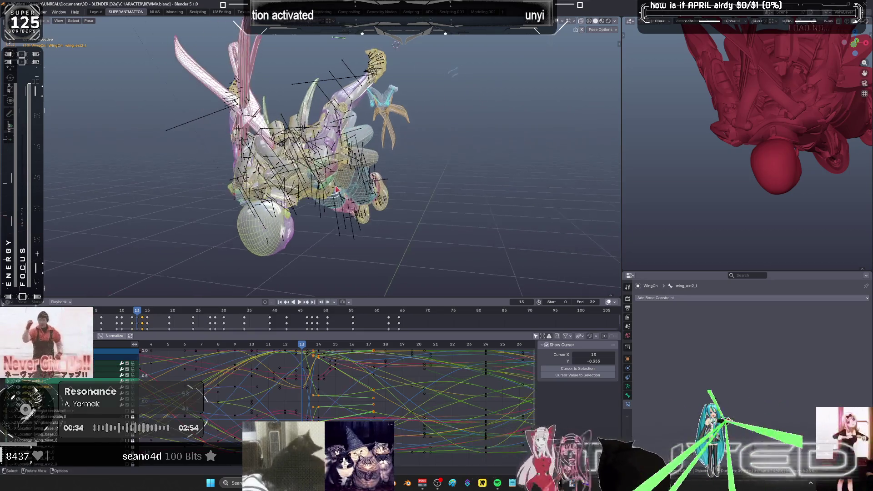
{"action": "key", "text": "shift+e"}
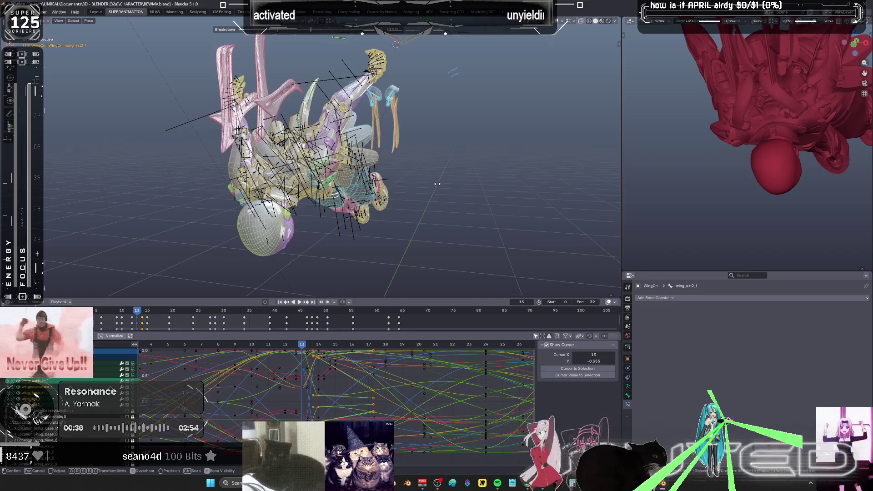
{"action": "left_click", "coordinate": [439, 186]}
{"action": "key", "text": "k"}
{"action": "key", "text": "Return"}
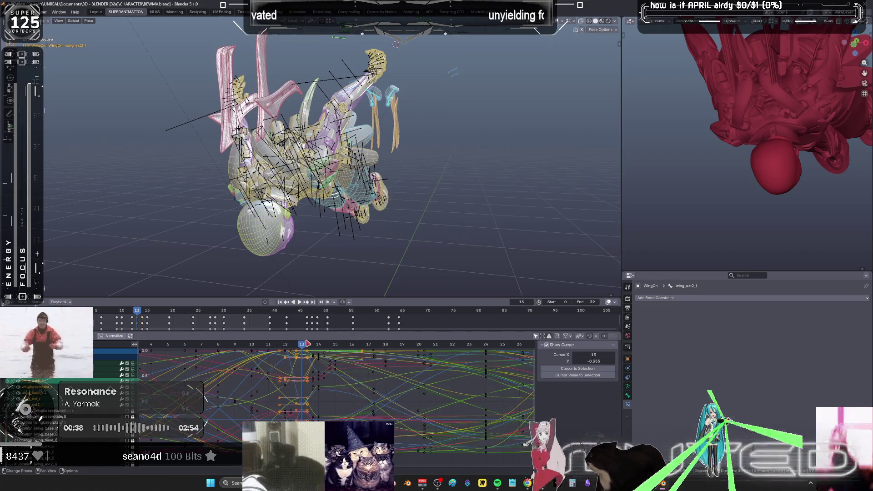
At frame 12, blend another in-between wing pose with the Breakdowner and key it.
{"action": "left_click_drag", "start_coordinate": [304, 345], "coordinate": [285, 352]}
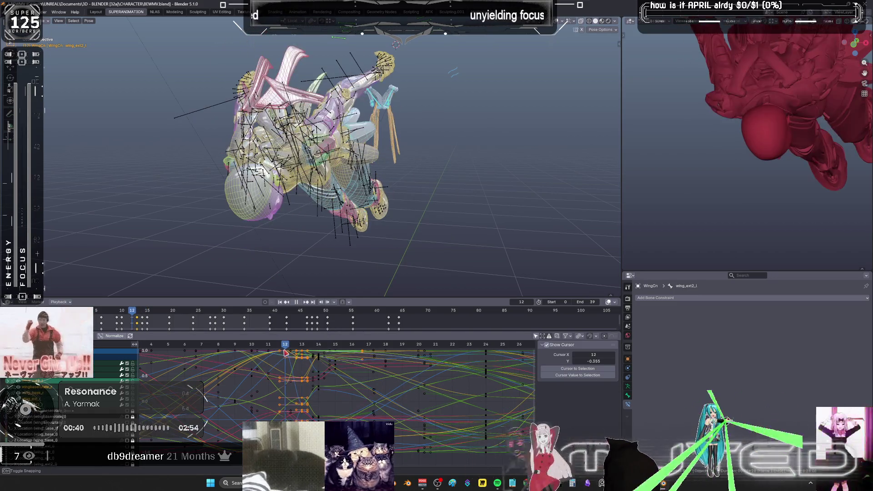
{"action": "key", "text": "shift+alt+z"}
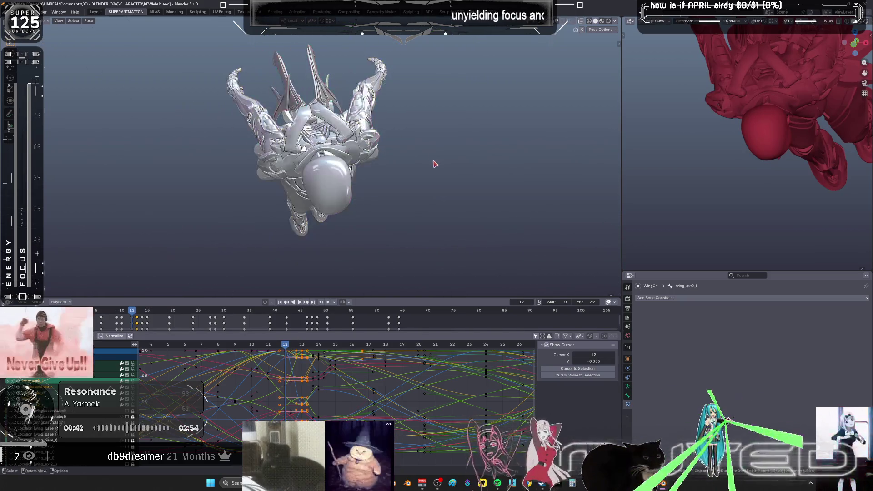
{"action": "key", "text": "shift+e"}
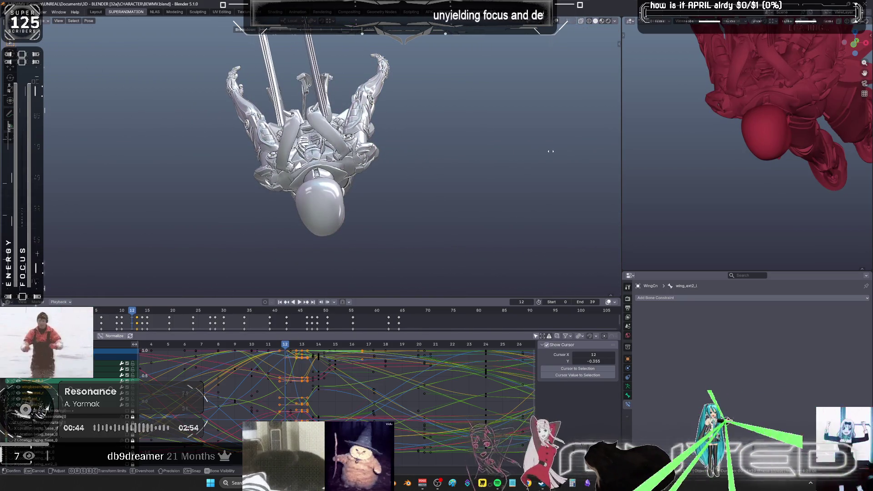
{"action": "left_click", "coordinate": [541, 156]}
{"action": "key", "text": "k"}
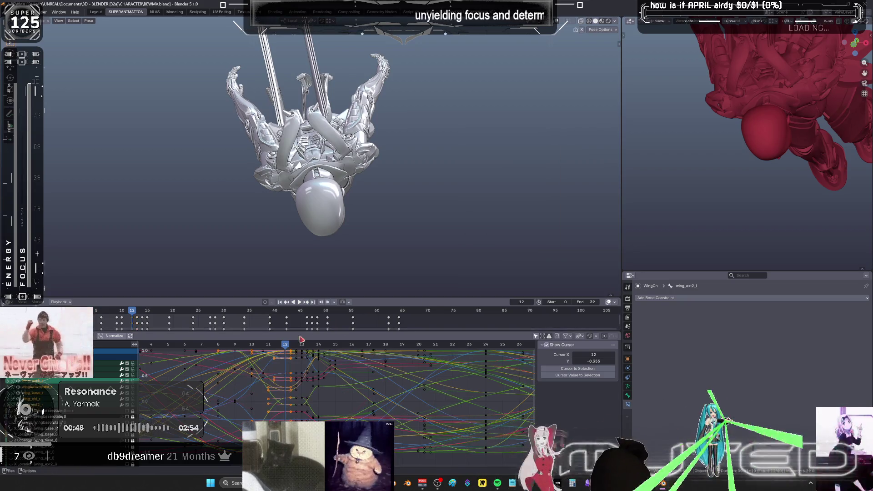
Play the animation forward and in reverse to review the wing motion.
{"action": "key", "text": "space"}
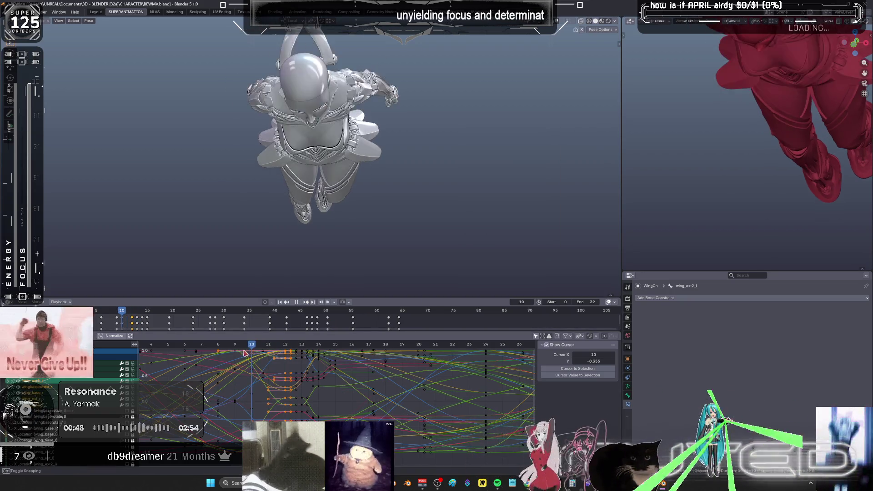
{"action": "key", "text": "space"}
{"action": "middle_click_drag", "start_coordinate": [449, 156], "coordinate": [341, 160]}
{"action": "key", "text": "ctrl+shift+space"}
{"action": "left_click_drag", "start_coordinate": [162, 355], "coordinate": [444, 374]}
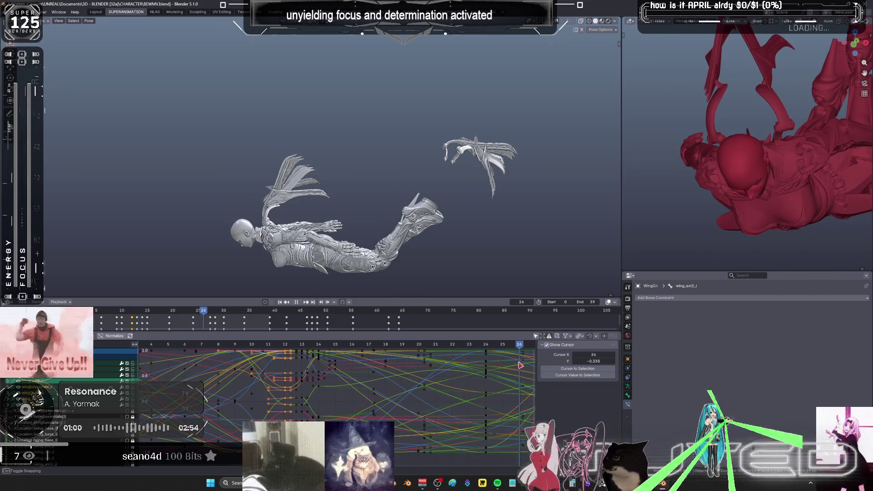
Key the wing rotation at frame 22 with the rig overlays shown again, then select wingbaserotate_l.
{"action": "left_click_drag", "start_coordinate": [519, 367], "coordinate": [454, 367]}
{"action": "mouse_move", "coordinate": [327, 214]}
{"action": "middle_mouse_down"}
{"action": "mouse_move", "coordinate": [396, 207]}
{"action": "mouse_move", "coordinate": [404, 141]}
{"action": "mouse_move", "coordinate": [396, 145]}
{"action": "mouse_move", "coordinate": [403, 200]}
{"action": "mouse_move", "coordinate": [415, 108]}
{"action": "mouse_move", "coordinate": [337, 93]}
{"action": "middle_mouse_up"}
{"action": "key", "text": "shift+alt+z"}
{"action": "right_click", "coordinate": [414, 108]}
{"action": "key", "text": "k"}
{"action": "middle_click_drag", "start_coordinate": [339, 366], "coordinate": [272, 374]}
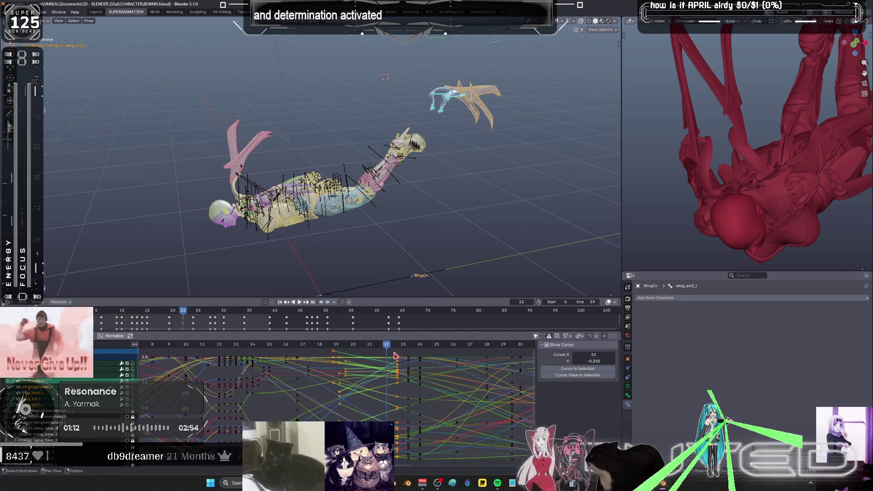
{"action": "left_click_drag", "start_coordinate": [396, 347], "coordinate": [423, 347]}
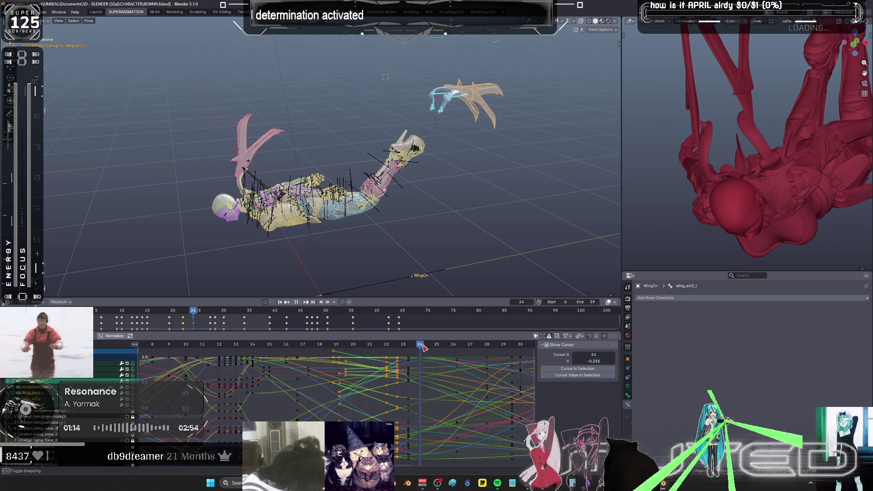
{"action": "middle_click_drag", "start_coordinate": [314, 189], "coordinate": [387, 107]}
{"action": "left_click", "coordinate": [382, 91]}
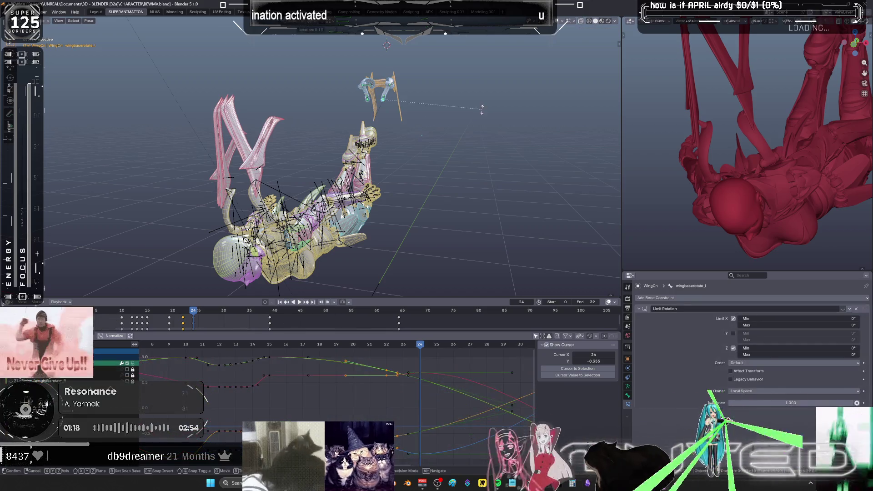
Rotate wingbaserotate_l on its local Y axis; try a local-X rotation of wing_base_l and cancel it.
{"action": "key", "text": "r"}
{"action": "key", "text": "y"}
{"action": "key", "text": "y"}
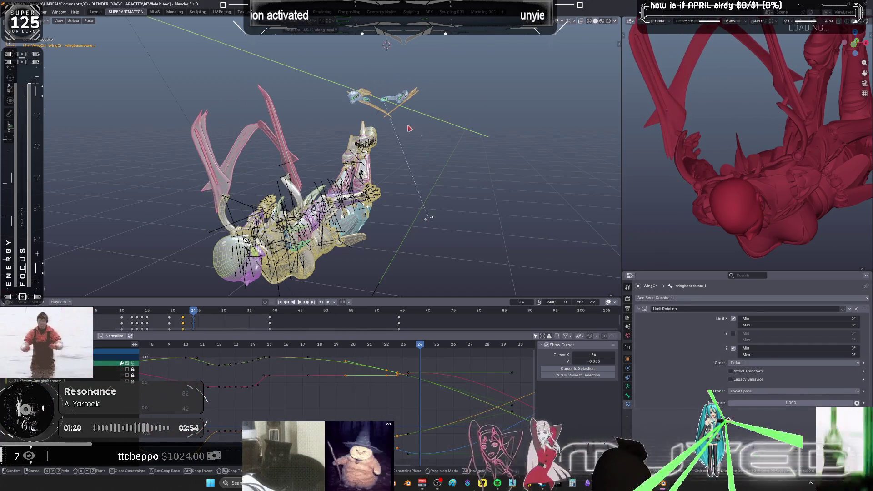
{"action": "left_click", "coordinate": [410, 129]}
{"action": "left_click", "coordinate": [392, 100]}
{"action": "middle_click_drag", "start_coordinate": [392, 101], "coordinate": [422, 179]}
{"action": "key", "text": "r"}
{"action": "key", "text": "x"}
{"action": "key", "text": "x"}
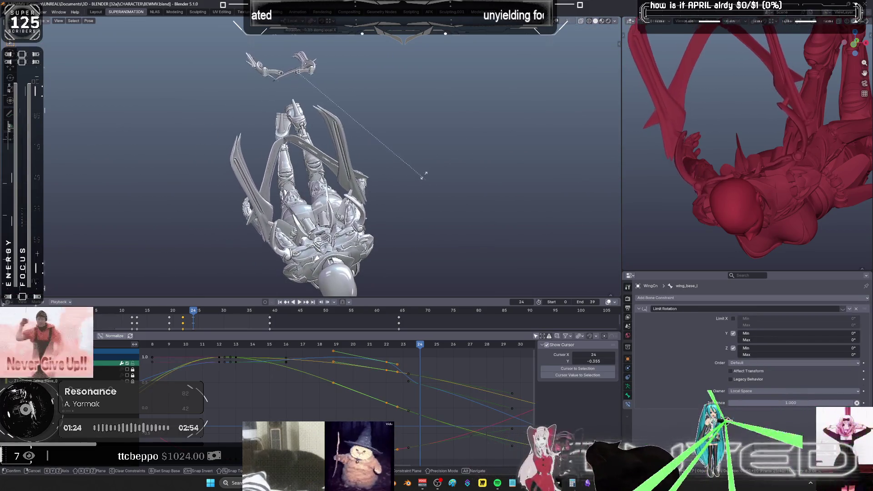
{"action": "key", "text": "shift+alt+z"}
{"action": "right_click", "coordinate": [306, 70]}
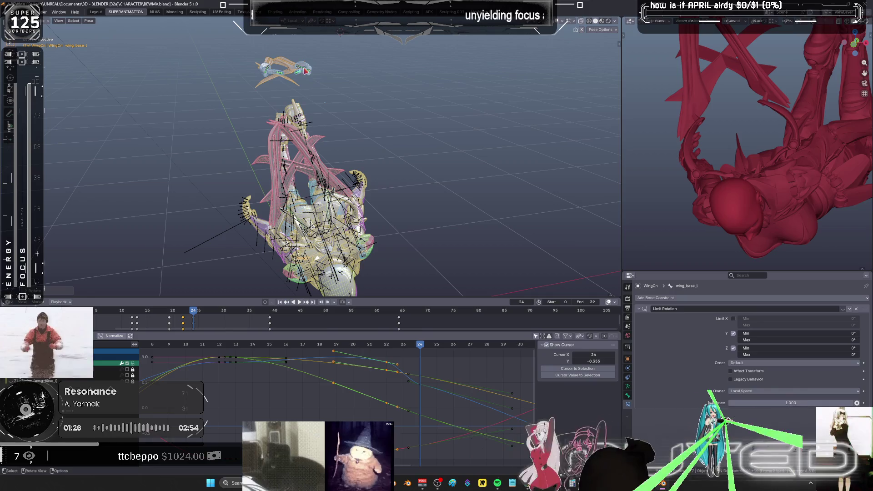
Rotate wing_ext_l on local X and freely rotate the outer wing_ext2_l bone.
{"action": "key", "text": "bracketright"}
{"action": "key", "text": "shift+alt+z"}
{"action": "key", "text": "r"}
{"action": "key", "text": "x"}
{"action": "key", "text": "x"}
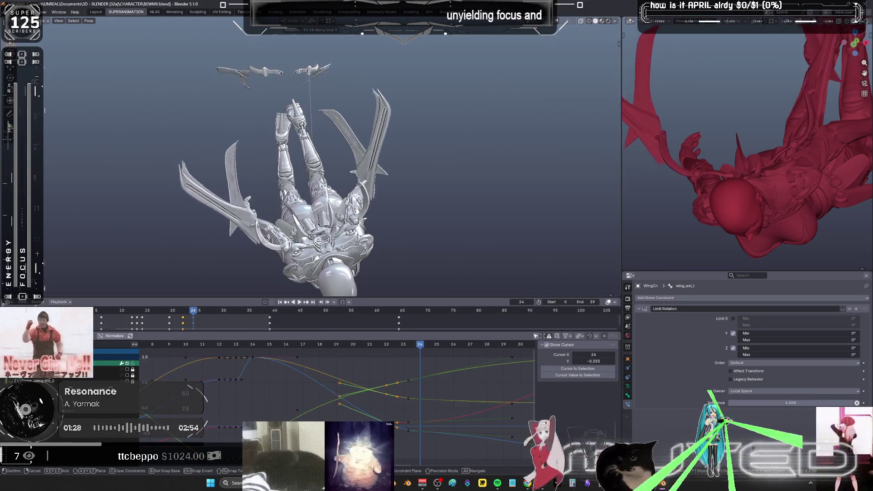
{"action": "left_click", "coordinate": [286, 125]}
{"action": "mouse_move", "coordinate": [287, 125]}
{"action": "middle_mouse_down"}
{"action": "mouse_move", "coordinate": [323, 137]}
{"action": "mouse_move", "coordinate": [306, 130]}
{"action": "mouse_move", "coordinate": [312, 141]}
{"action": "mouse_move", "coordinate": [343, 136]}
{"action": "middle_mouse_up"}
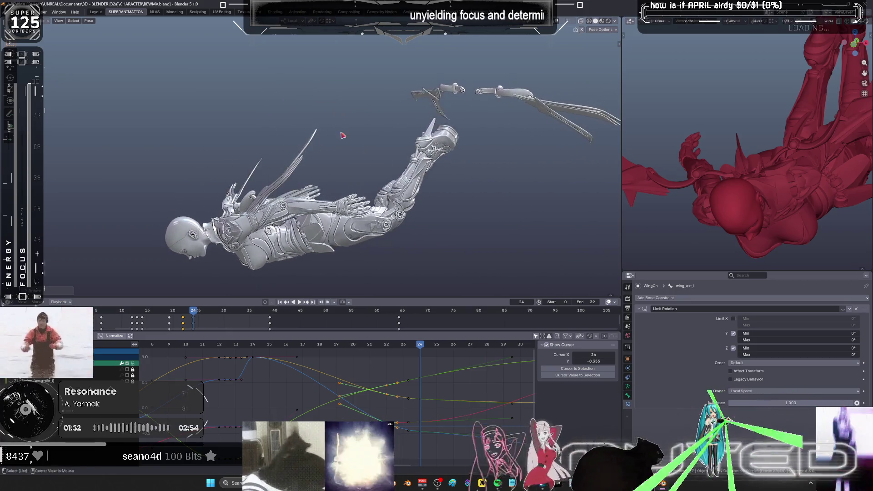
{"action": "key", "text": "shift+alt+z"}
{"action": "key", "text": "bracketright"}
{"action": "key", "text": "r"}
{"action": "key", "text": "r"}
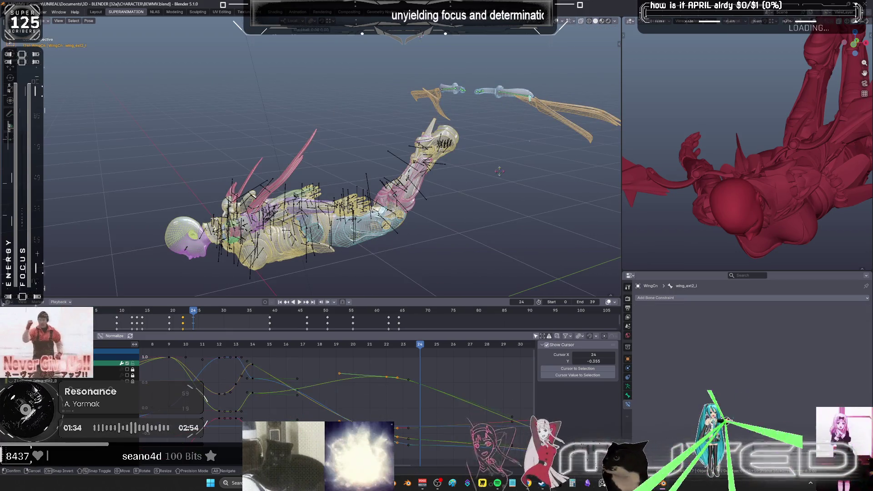
{"action": "left_click", "coordinate": [470, 153]}
From top view, rotate the wing bones further and box-select all the wing bones.
{"action": "key", "text": "KP_7"}
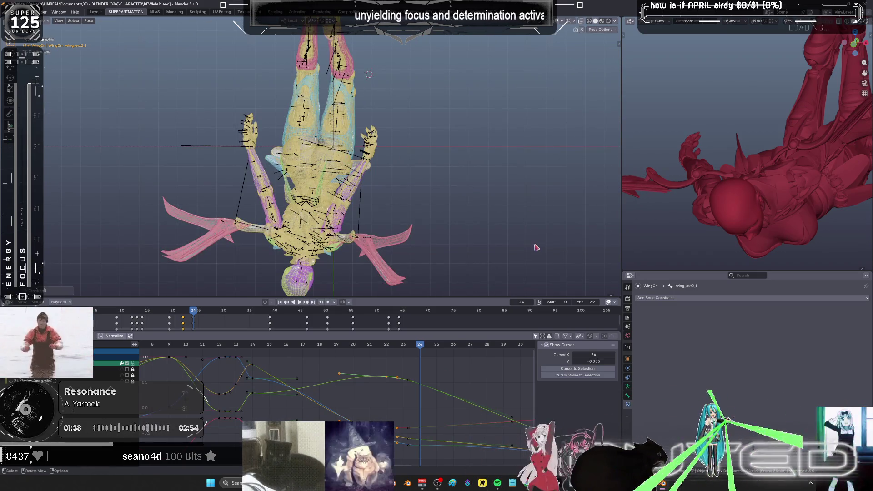
{"action": "key", "text": "r"}
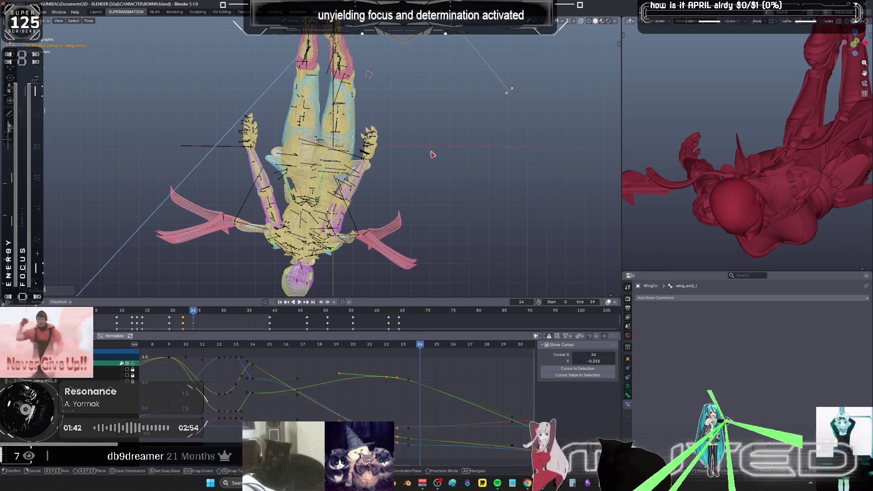
{"action": "middle_click_drag", "start_coordinate": [433, 155], "coordinate": [312, 110]}
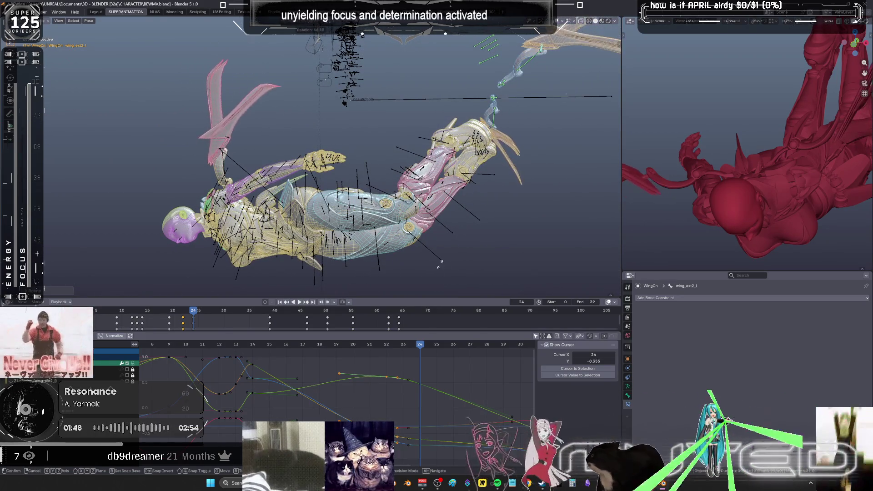
{"action": "left_click", "coordinate": [353, 216]}
{"action": "mouse_move", "coordinate": [353, 215]}
{"action": "middle_mouse_down"}
{"action": "mouse_move", "coordinate": [418, 241]}
{"action": "mouse_move", "coordinate": [445, 234]}
{"action": "mouse_move", "coordinate": [432, 205]}
{"action": "middle_mouse_up"}
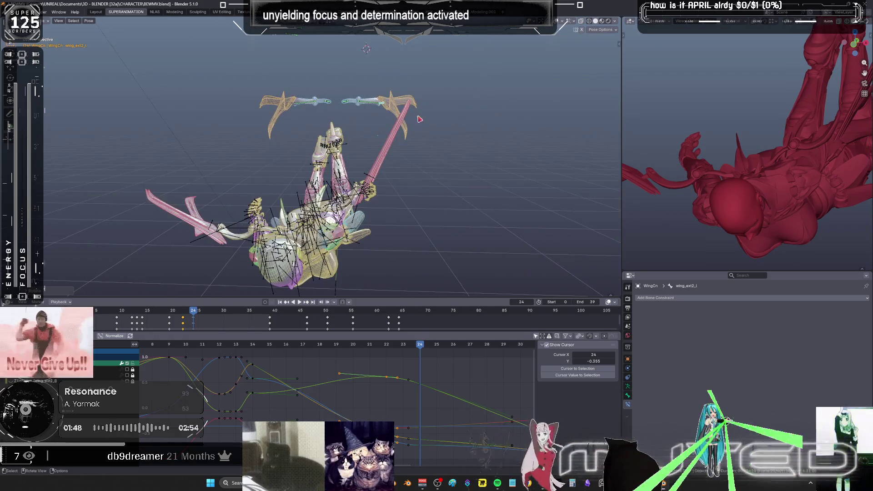
{"action": "left_click_drag", "start_coordinate": [421, 120], "coordinate": [244, 97]}
{"action": "right_click", "coordinate": [366, 185]}
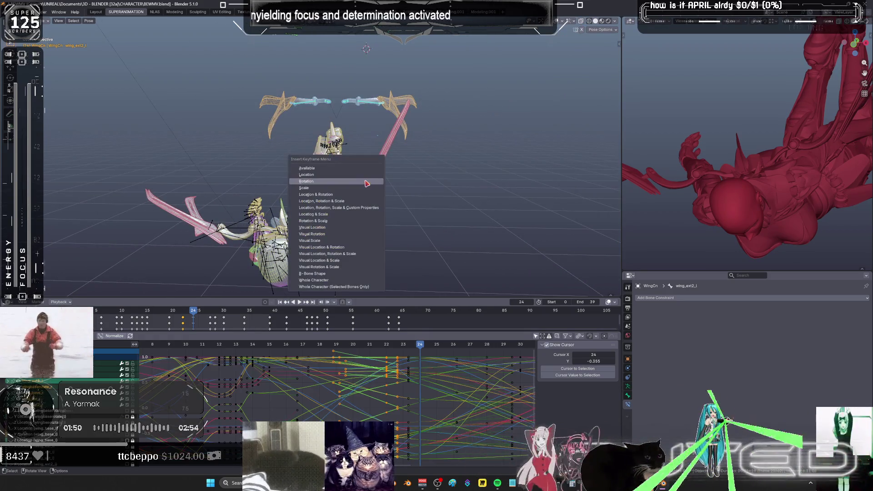
Dismiss the context menu and orbit to a front view of the posed winged character.
{"action": "left_click", "coordinate": [366, 184]}
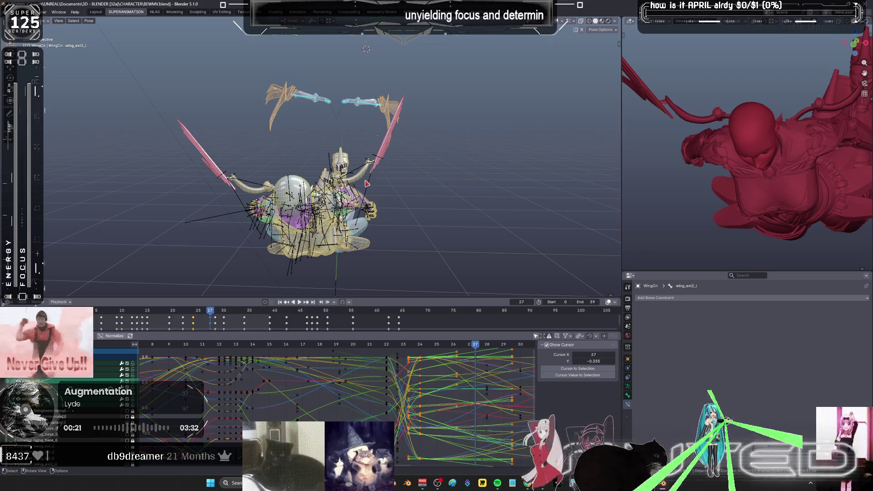
{"action": "mouse_move", "coordinate": [384, 179]}
{"action": "middle_mouse_down"}
{"action": "mouse_move", "coordinate": [395, 159]}
{"action": "mouse_move", "coordinate": [135, 195]}
{"action": "mouse_move", "coordinate": [186, 186]}
{"action": "mouse_move", "coordinate": [565, 271]}
{"action": "mouse_move", "coordinate": [407, 97]}
{"action": "mouse_move", "coordinate": [404, 175]}
{"action": "mouse_move", "coordinate": [396, 166]}
{"action": "middle_mouse_up"}
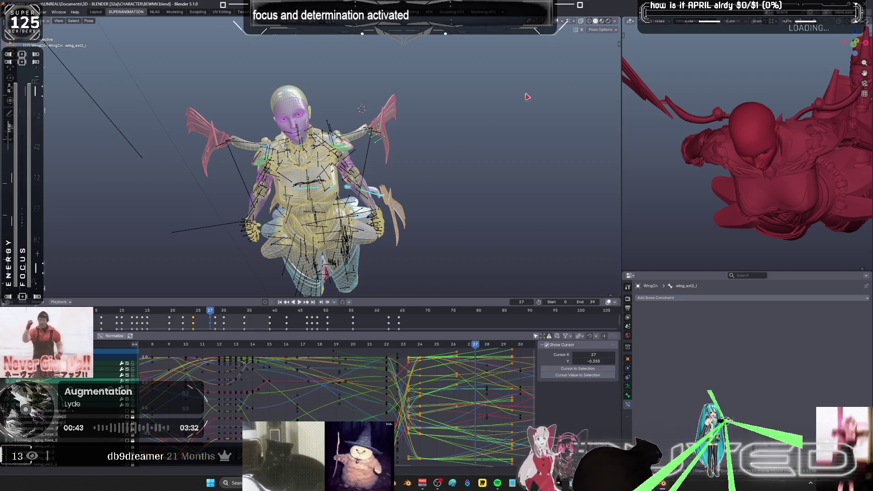
Maximize the 3D view, hide overlays for full material shading, and snap to numpad front view.
{"action": "key", "text": "ctrl+space"}
{"action": "key", "text": "shift+alt+z"}
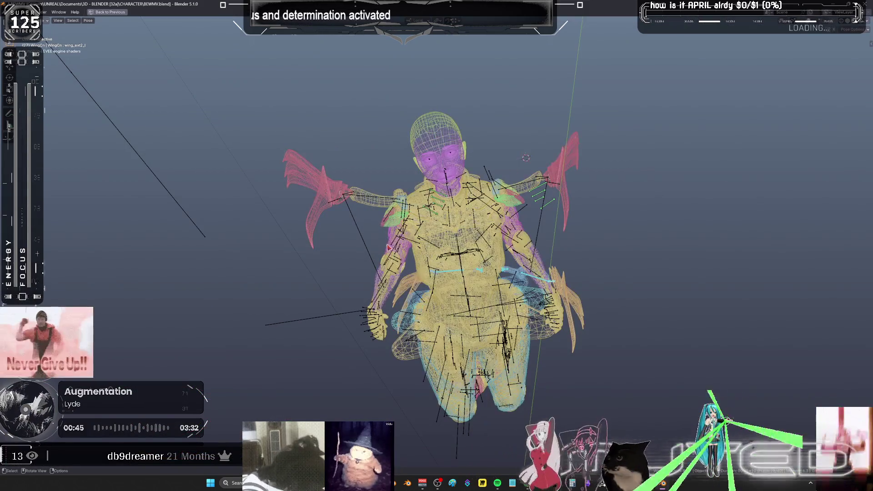
{"action": "scroll", "coordinate": [426, 224], "scroll_direction": "up", "scroll_amount": 5}
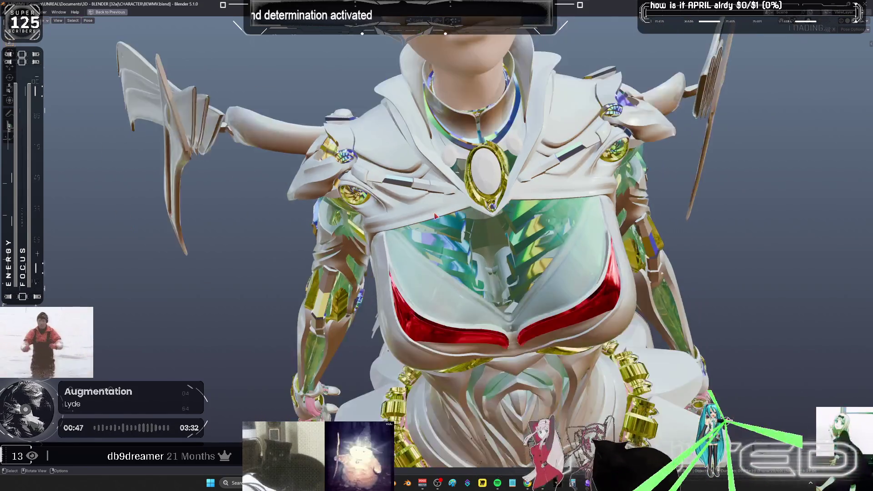
{"action": "mouse_move", "coordinate": [426, 224]}
{"action": "middle_mouse_down"}
{"action": "mouse_move", "coordinate": [369, 225]}
{"action": "mouse_move", "coordinate": [378, 242]}
{"action": "middle_mouse_up"}
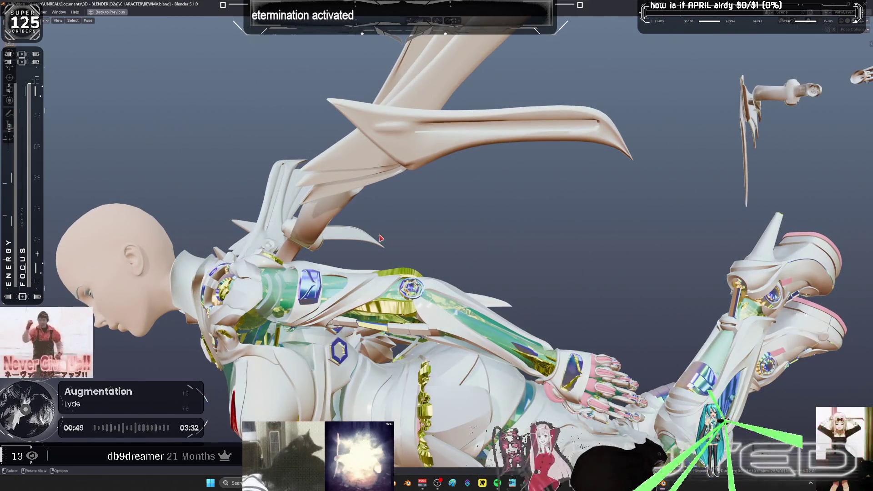
{"action": "mouse_move", "coordinate": [440, 238]}
{"action": "middle_mouse_down"}
{"action": "mouse_move", "coordinate": [447, 152]}
{"action": "mouse_move", "coordinate": [495, 95]}
{"action": "mouse_move", "coordinate": [609, 439]}
{"action": "mouse_move", "coordinate": [505, 191]}
{"action": "middle_mouse_up"}
{"action": "key", "text": "KP_1"}
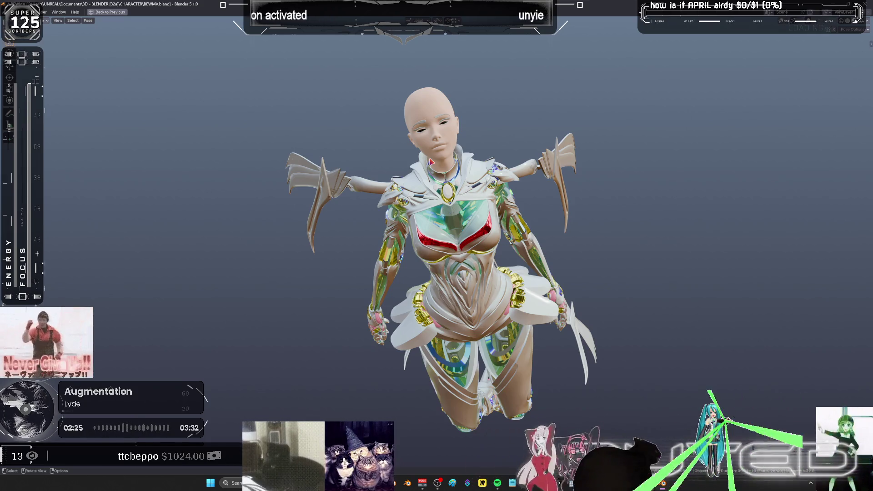
Orbit behind the character, play the wing animation, and restore the normal animation layout.
{"action": "middle_click_drag", "start_coordinate": [439, 197], "coordinate": [409, 208], "text": "shift"}
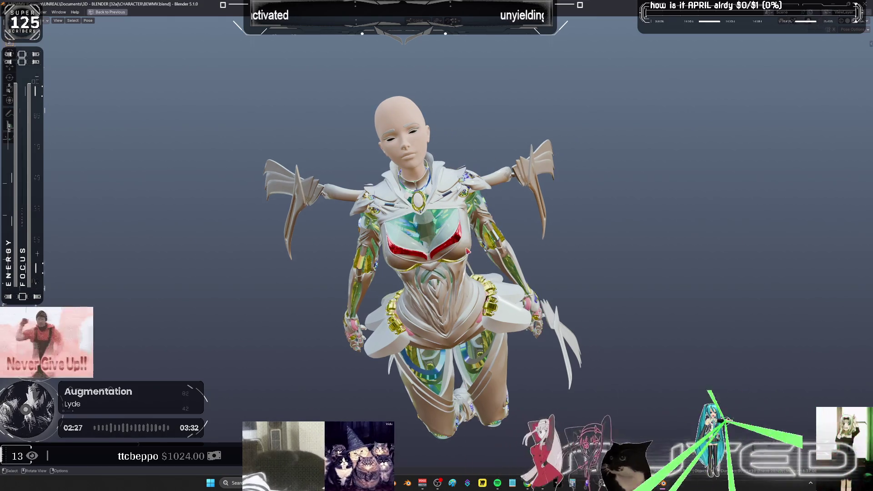
{"action": "mouse_move", "coordinate": [467, 251]}
{"action": "middle_mouse_down"}
{"action": "mouse_move", "coordinate": [438, 250]}
{"action": "mouse_move", "coordinate": [499, 258]}
{"action": "mouse_move", "coordinate": [421, 258]}
{"action": "mouse_move", "coordinate": [504, 275]}
{"action": "mouse_move", "coordinate": [472, 261]}
{"action": "mouse_move", "coordinate": [422, 275]}
{"action": "middle_mouse_up"}
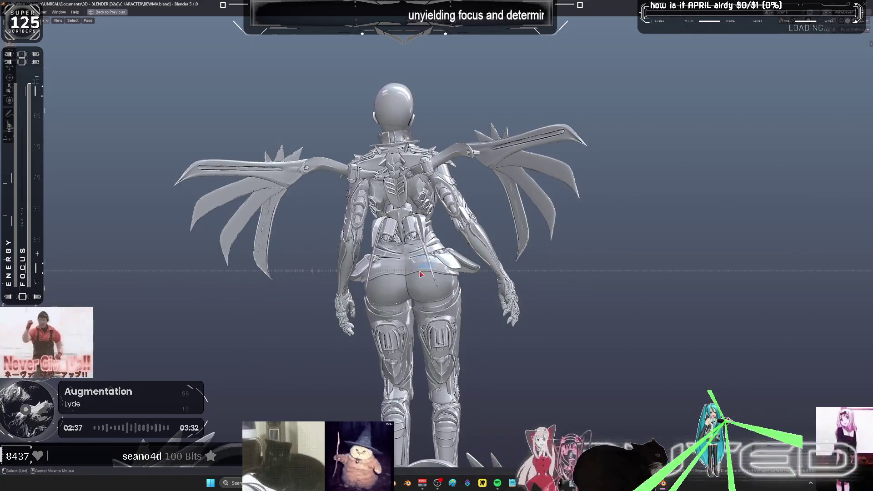
{"action": "key", "text": "space"}
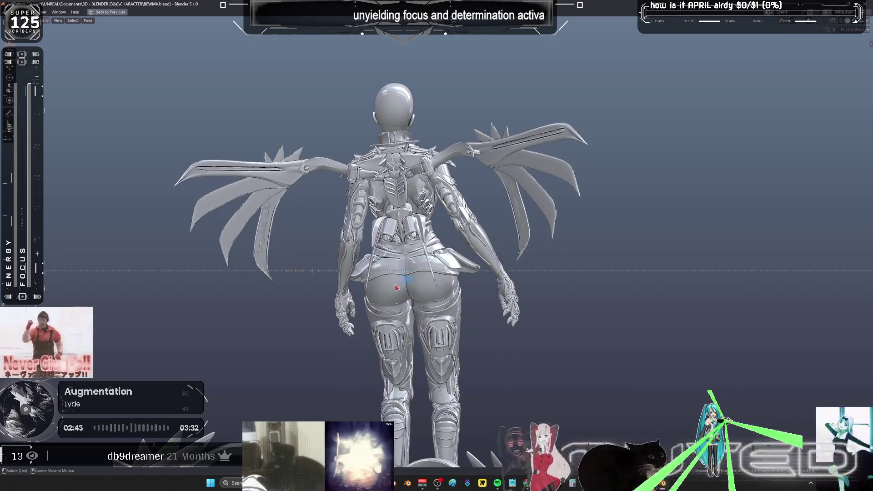
{"action": "key", "text": "ctrl+space"}
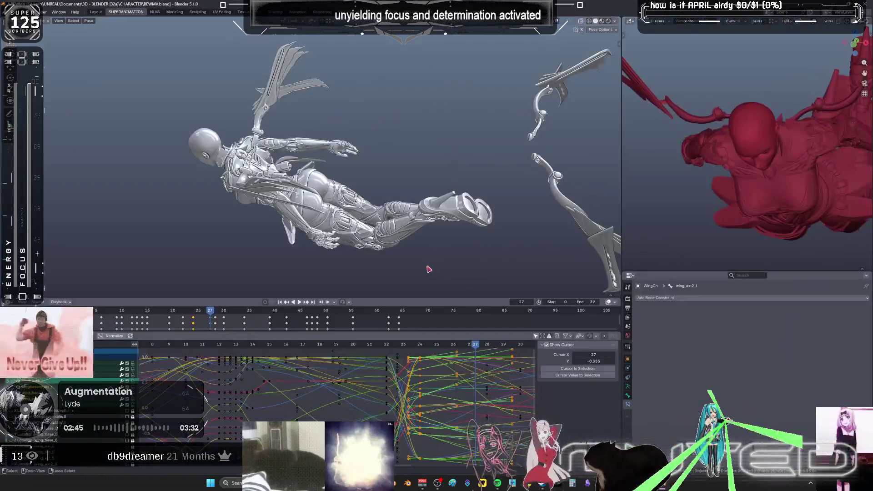
Blend a breakdown wing pose with Shift+E and key it at frame 27.
{"action": "key", "text": "ctrl+space"}
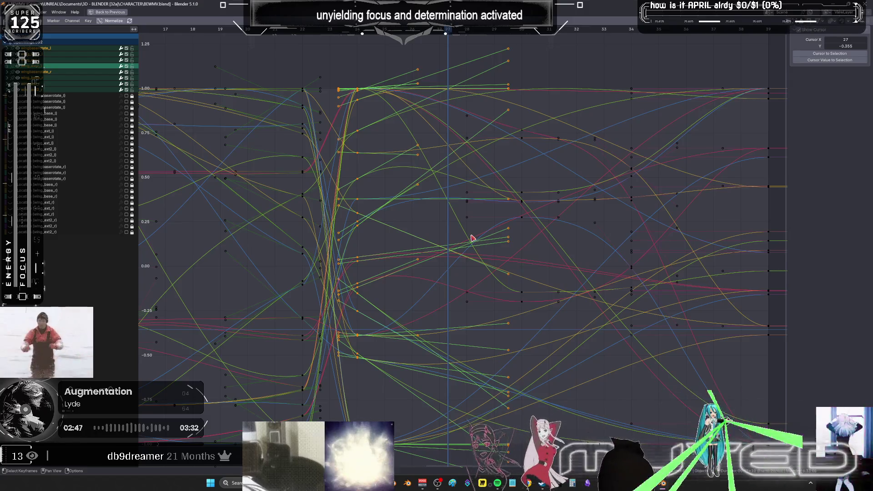
{"action": "key", "text": "ctrl+space"}
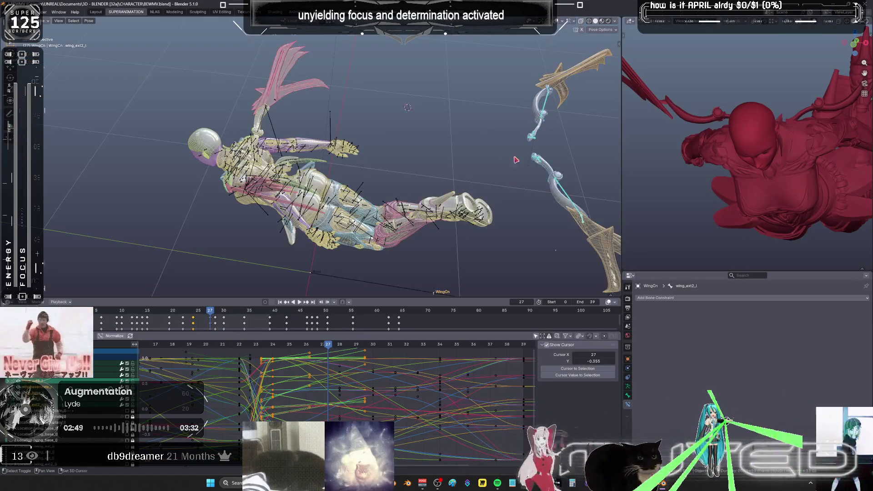
{"action": "key", "text": "shift+e"}
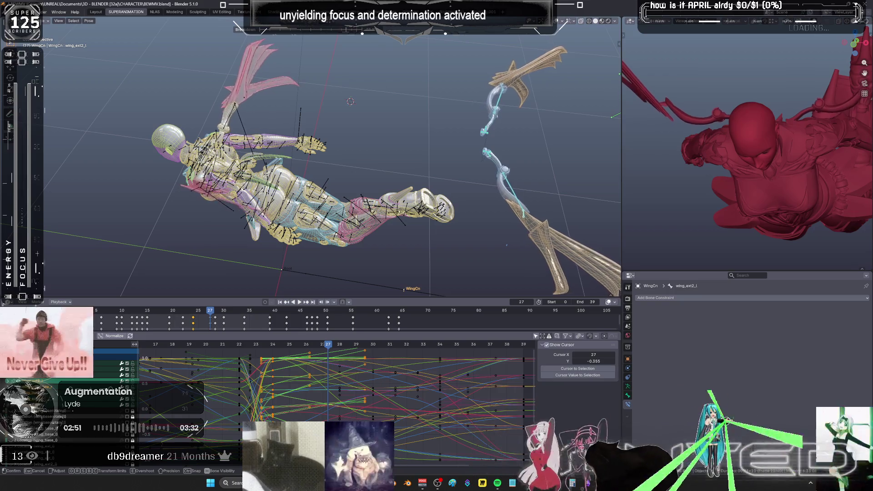
{"action": "left_click", "coordinate": [327, 194]}
{"action": "key", "text": "k"}
{"action": "left_click", "coordinate": [326, 195]}
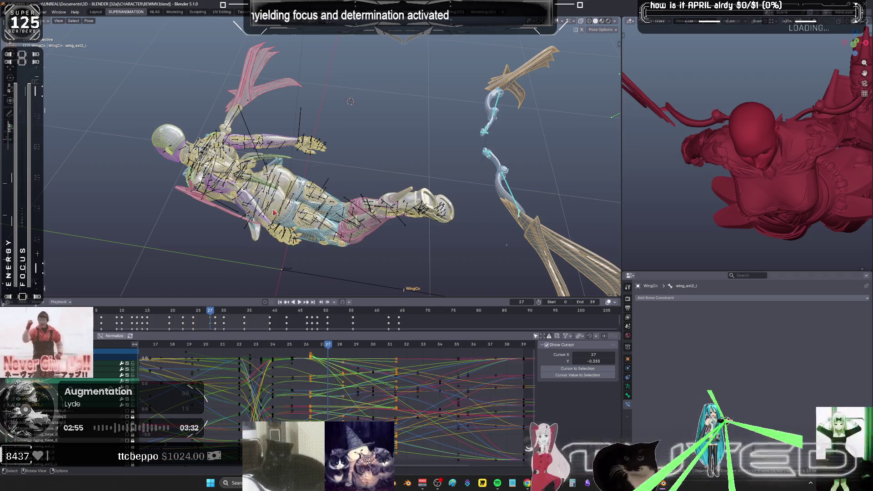
Review the playback, then snap the selected keyframes to the nearest whole frames.
{"action": "left_click", "coordinate": [331, 347]}
{"action": "left_click_drag", "start_coordinate": [332, 349], "coordinate": [332, 352]}
{"action": "key", "text": "space"}
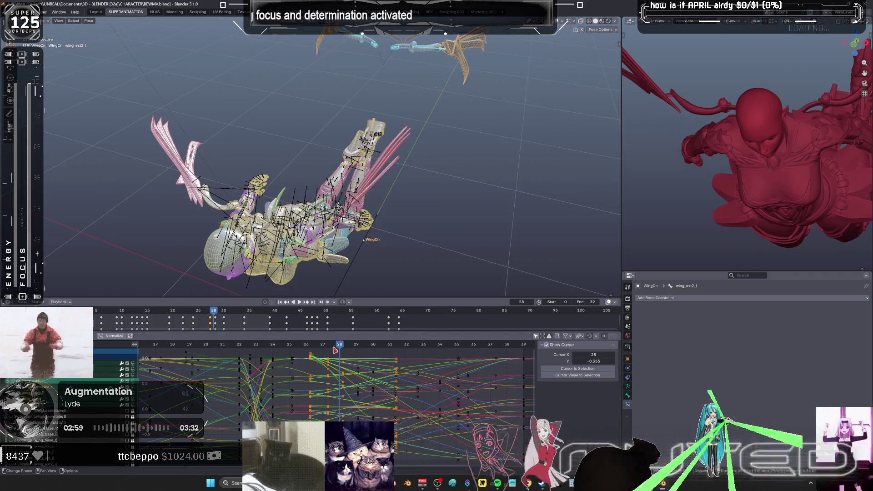
{"action": "key", "text": "space"}
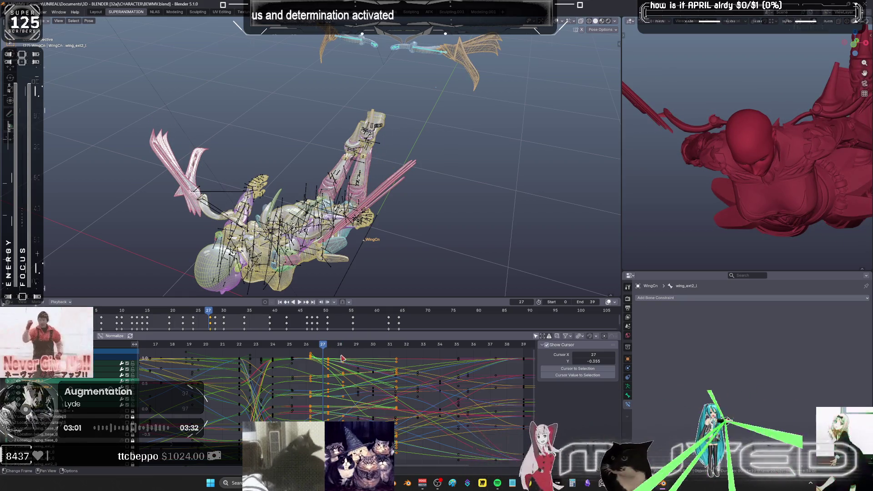
{"action": "key", "text": "g"}
{"action": "key", "text": "x"}
{"action": "key", "text": "Escape"}
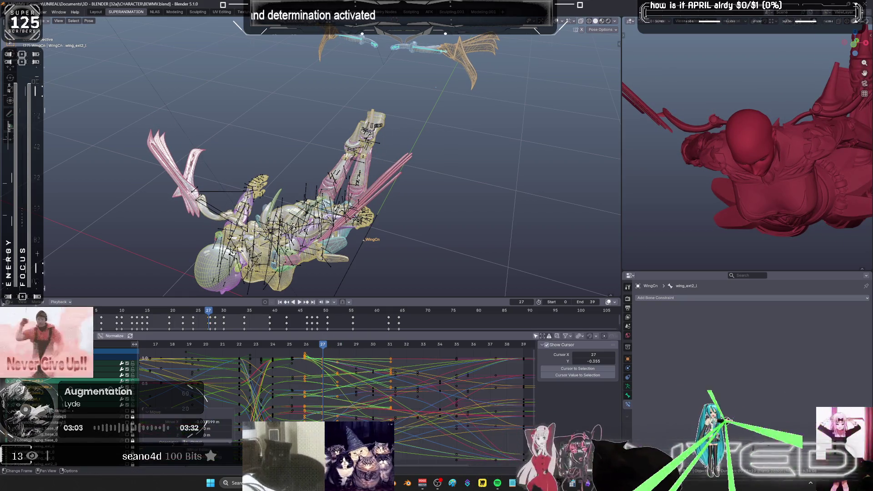
{"action": "left_click", "coordinate": [101, 338]}
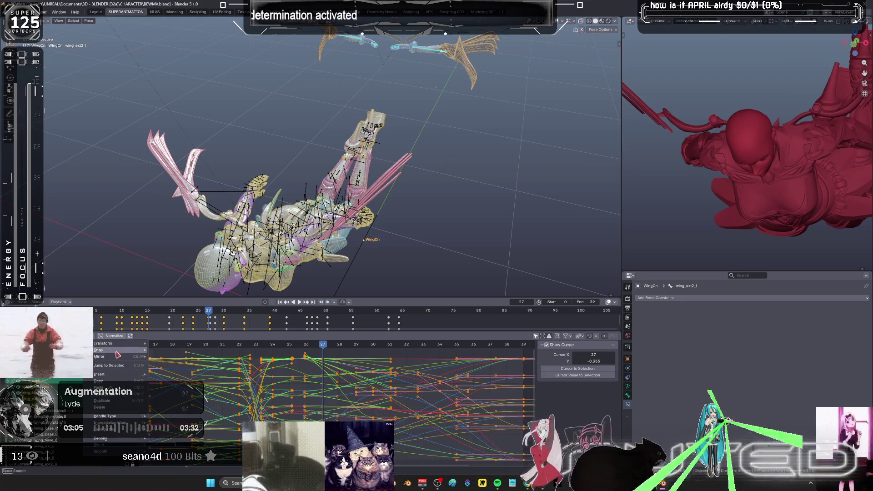
{"action": "mouse_move", "coordinate": [136, 350]}
{"action": "left_click", "coordinate": [203, 367]}
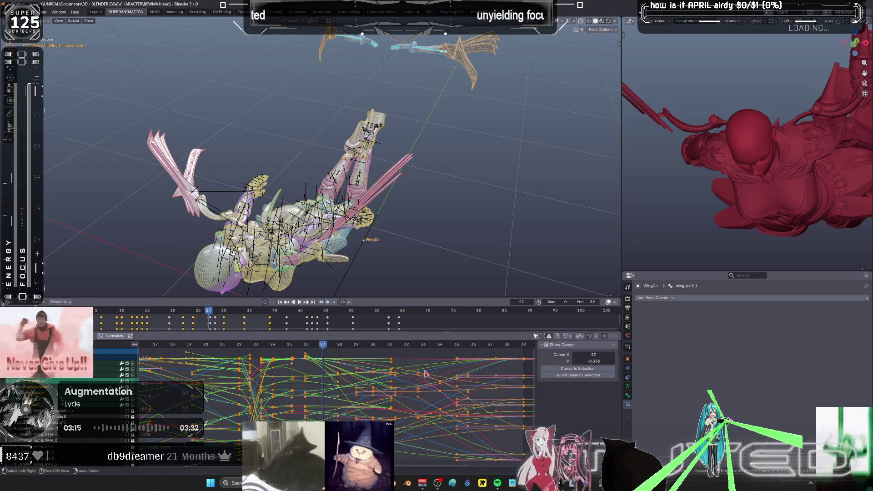
Check the pose around frames 29–30 and select the left outer wing bone wing_ext_l.
{"action": "mouse_move", "coordinate": [409, 227]}
{"action": "middle_mouse_down"}
{"action": "mouse_move", "coordinate": [383, 232]}
{"action": "mouse_move", "coordinate": [378, 272]}
{"action": "middle_mouse_up"}
{"action": "mouse_move", "coordinate": [324, 350]}
{"action": "left_mouse_down"}
{"action": "mouse_move", "coordinate": [391, 348]}
{"action": "mouse_move", "coordinate": [369, 349]}
{"action": "left_mouse_up"}
{"action": "middle_click_drag", "start_coordinate": [446, 182], "coordinate": [473, 129]}
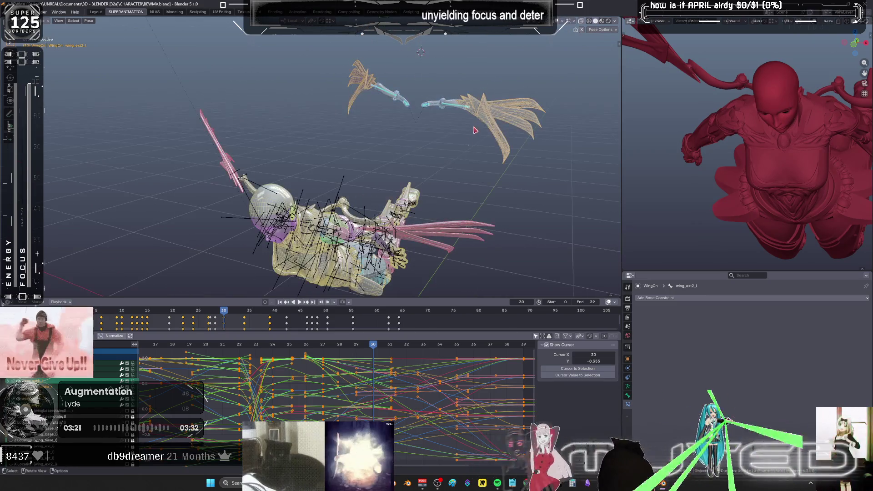
{"action": "mouse_move", "coordinate": [377, 351]}
{"action": "left_mouse_down"}
{"action": "mouse_move", "coordinate": [339, 350]}
{"action": "mouse_move", "coordinate": [354, 350]}
{"action": "left_mouse_up"}
{"action": "middle_click_drag", "start_coordinate": [445, 173], "coordinate": [461, 141]}
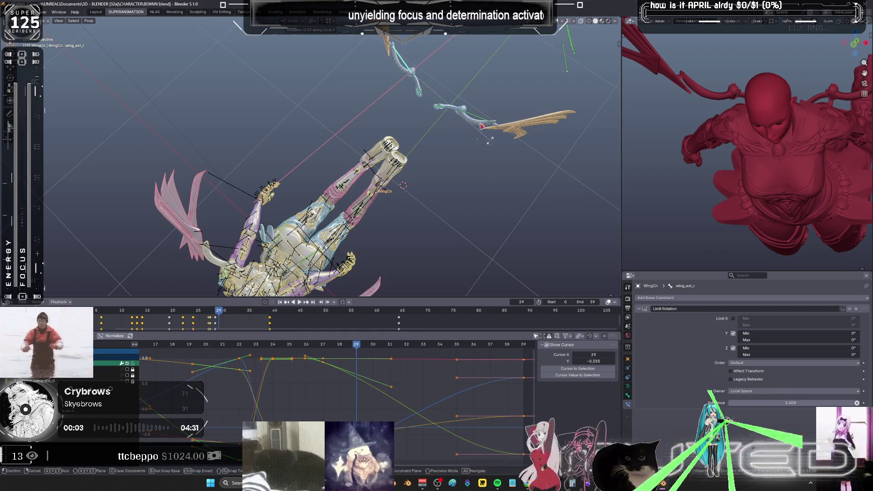
{"action": "left_click", "coordinate": [480, 123]}
{"action": "left_click", "coordinate": [478, 121]}
{"action": "right_click", "coordinate": [478, 122]}
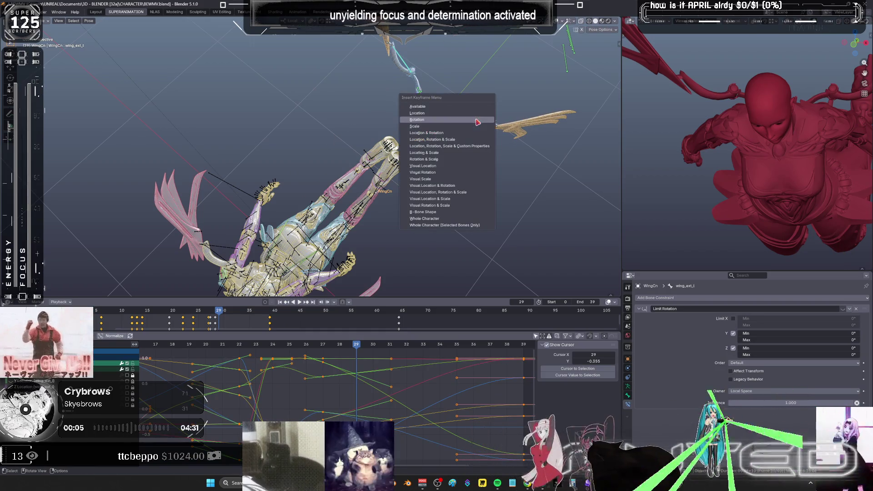
{"action": "middle_click_drag", "start_coordinate": [373, 391], "coordinate": [406, 386], "text": "ctrl"}
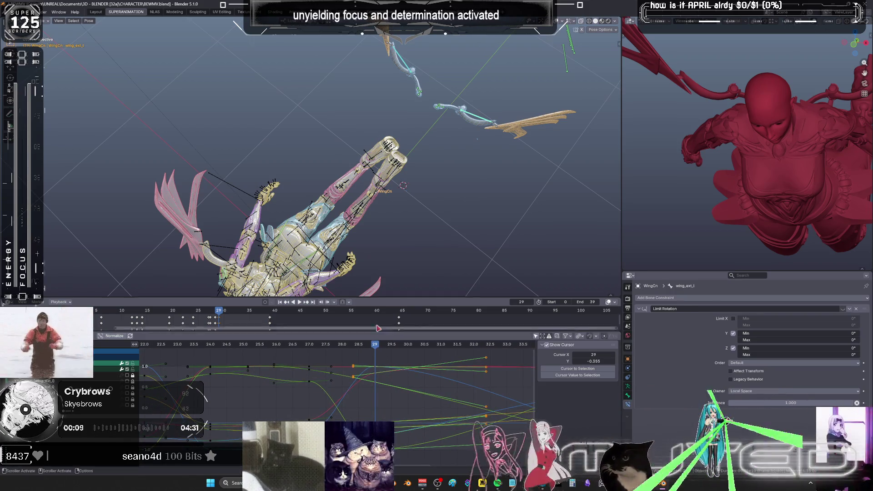
{"action": "mouse_move", "coordinate": [387, 196]}
{"action": "middle_mouse_down"}
{"action": "mouse_move", "coordinate": [396, 172]}
{"action": "mouse_move", "coordinate": [407, 178]}
{"action": "middle_mouse_up"}
Select the wing bones on both sides and rotate them into the frame-32 pose.
{"action": "key", "text": "shift+alt+z"}
{"action": "scroll", "coordinate": [405, 184], "scroll_direction": "down", "scroll_amount": 3, "text": "alt"}
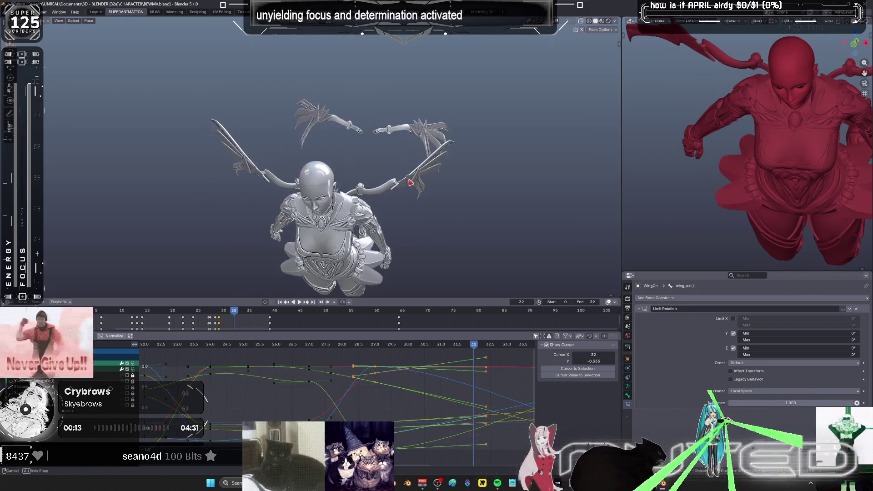
{"action": "key", "text": "shift+alt+z"}
{"action": "key", "text": "r"}
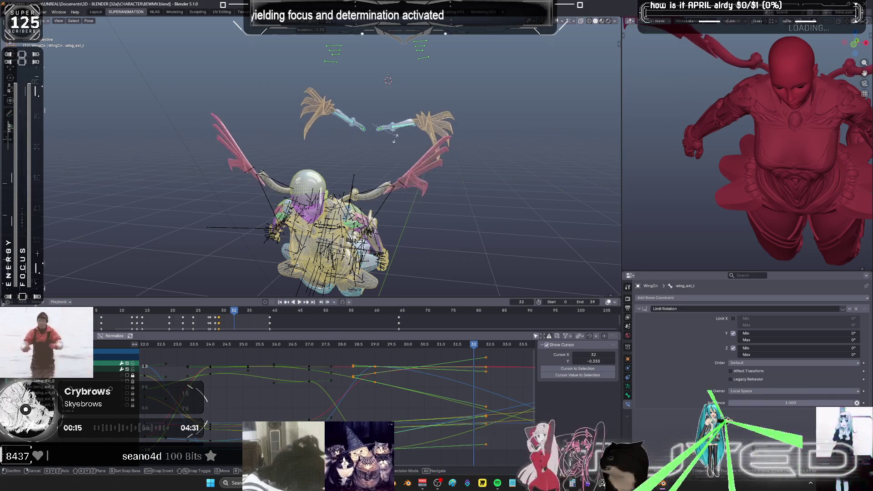
{"action": "right_click", "coordinate": [394, 137]}
{"action": "key", "text": "ctrl+shift+m"}
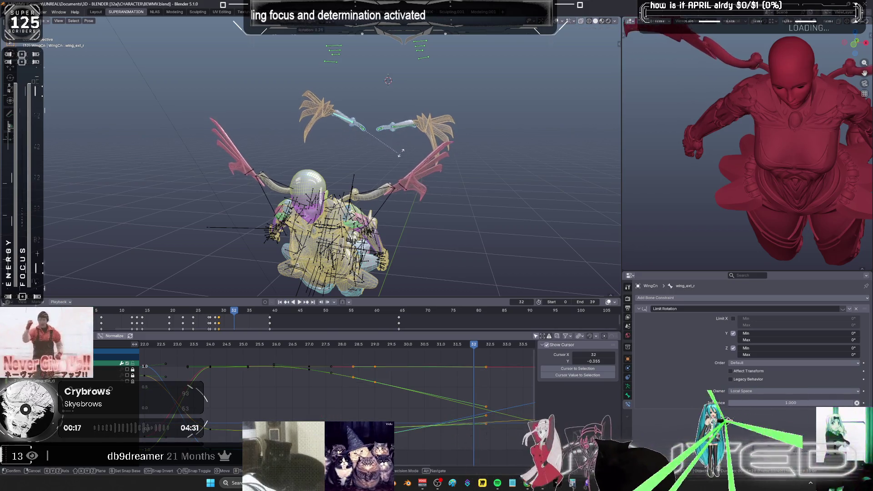
{"action": "left_click_drag", "start_coordinate": [408, 143], "coordinate": [351, 118]}
{"action": "left_click_drag", "start_coordinate": [370, 146], "coordinate": [352, 124]}
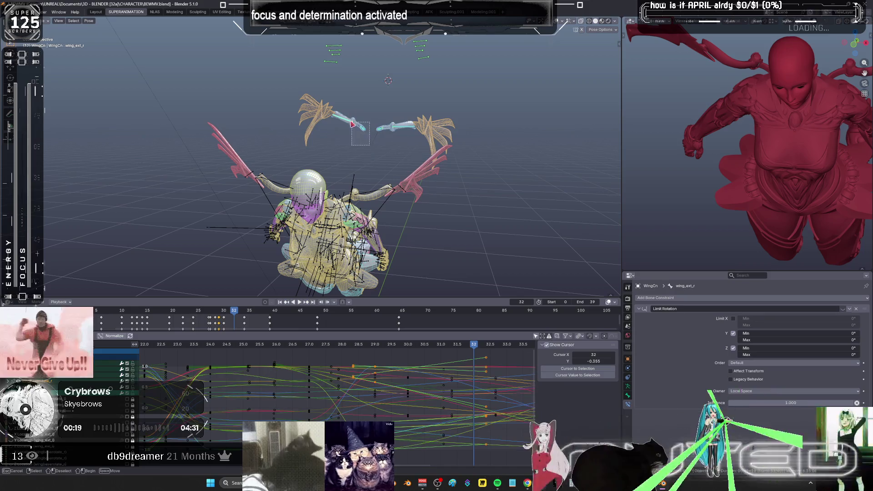
{"action": "left_click_drag", "start_coordinate": [377, 152], "coordinate": [377, 154]}
{"action": "key", "text": "r"}
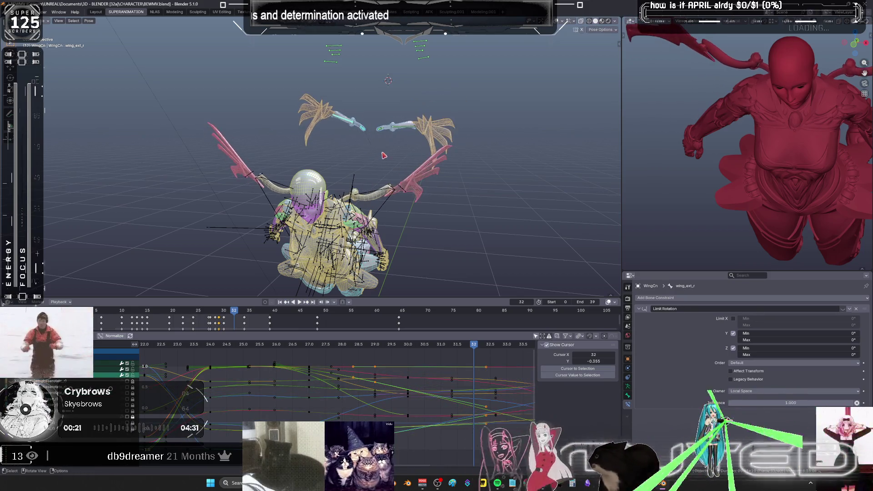
{"action": "left_click", "coordinate": [389, 149]}
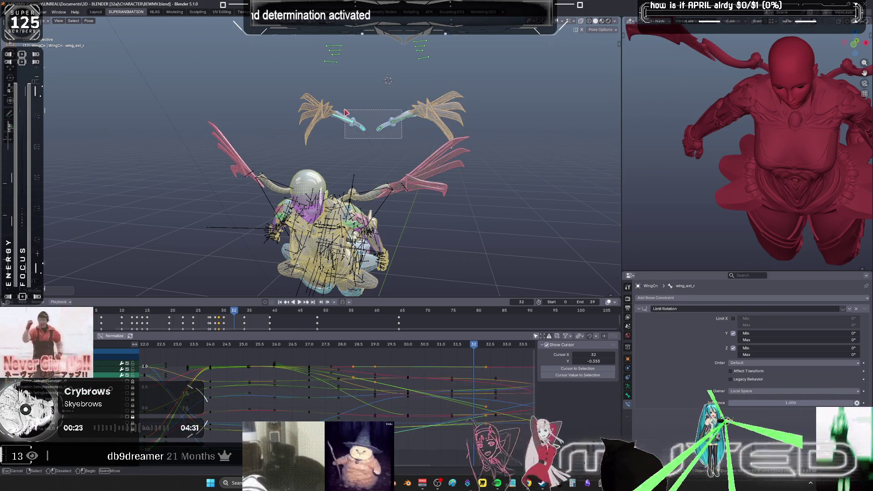
Insert a rotation keyframe on the selected wing bones at frame 32.
{"action": "left_click_drag", "start_coordinate": [353, 117], "coordinate": [383, 123]}
{"action": "key", "text": "i"}
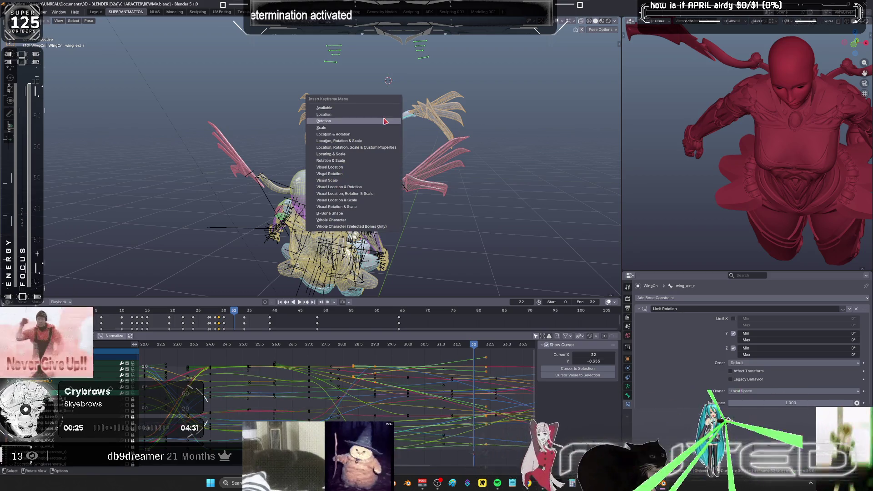
{"action": "left_click", "coordinate": [386, 121]}
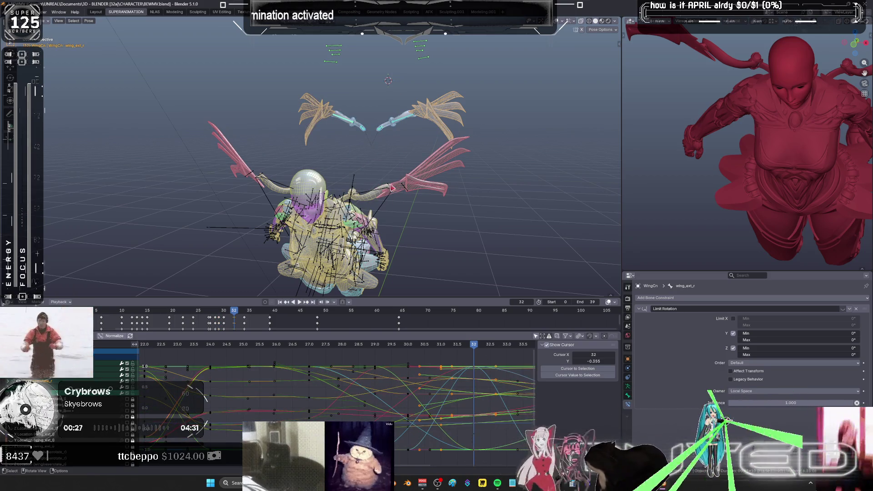
{"action": "scroll", "coordinate": [386, 205], "scroll_direction": "down", "scroll_amount": 7, "text": "alt"}
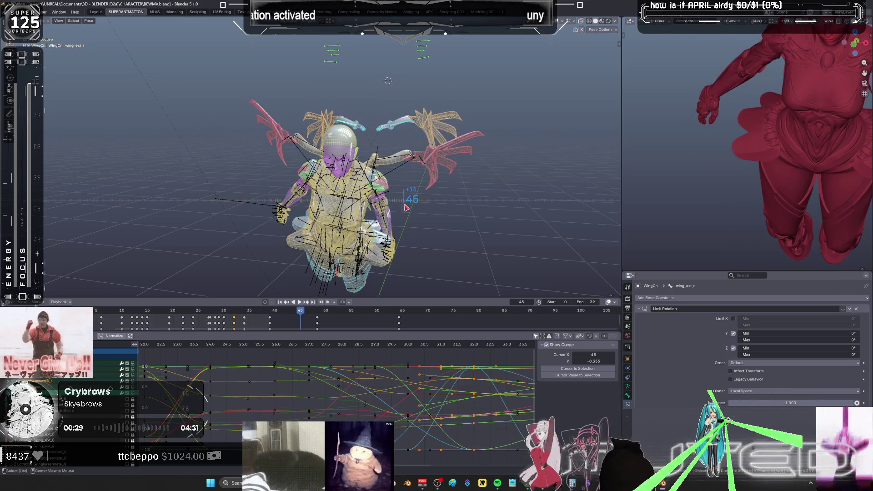
Watch the looping dive from a low side angle, then bring the music player forward.
{"action": "scroll", "coordinate": [407, 208], "scroll_direction": "up", "scroll_amount": 20, "text": "alt"}
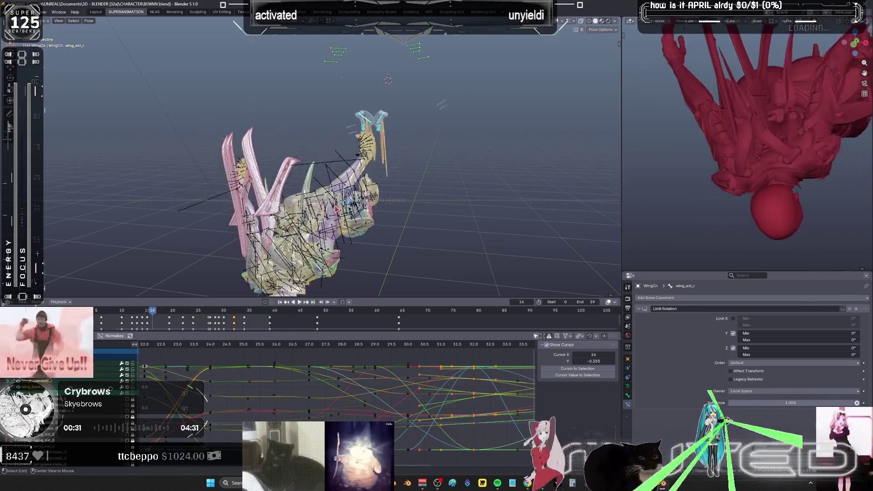
{"action": "scroll", "coordinate": [337, 209], "scroll_direction": "up", "scroll_amount": 15, "text": "alt"}
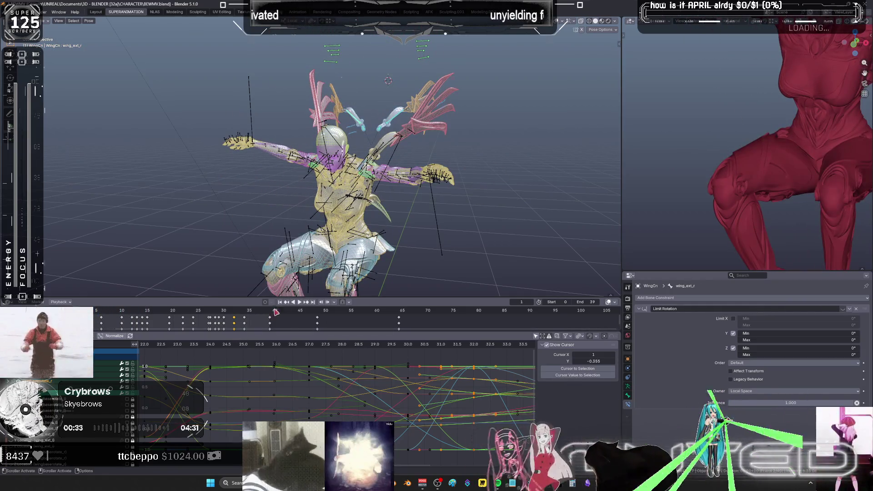
{"action": "mouse_move", "coordinate": [305, 255]}
{"action": "middle_mouse_down"}
{"action": "mouse_move", "coordinate": [316, 208]}
{"action": "mouse_move", "coordinate": [382, 179]}
{"action": "middle_mouse_up"}
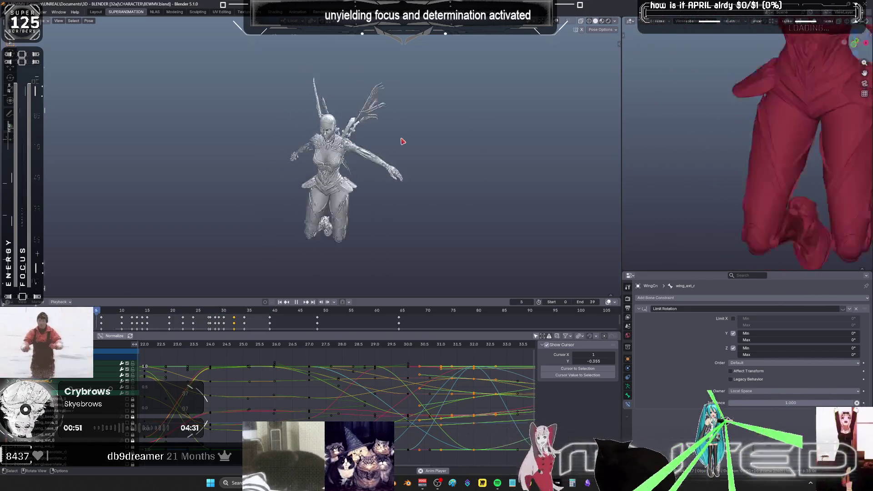
{"action": "left_click", "coordinate": [498, 483]}
Browse the Skyebrows artist page and return to the Discover Weekly playlist.
{"action": "left_click", "coordinate": [109, 290]}
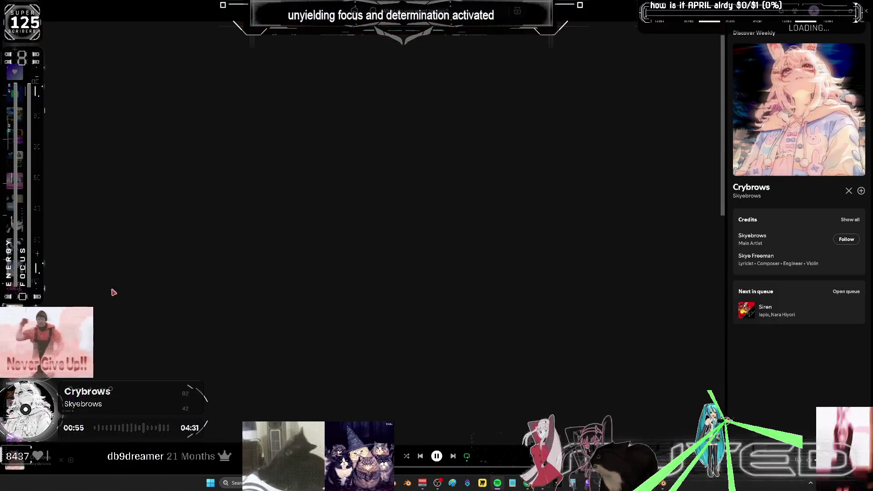
{"action": "scroll", "coordinate": [253, 211], "scroll_direction": "down", "scroll_amount": 10}
{"action": "scroll", "coordinate": [258, 211], "scroll_direction": "down", "scroll_amount": 4}
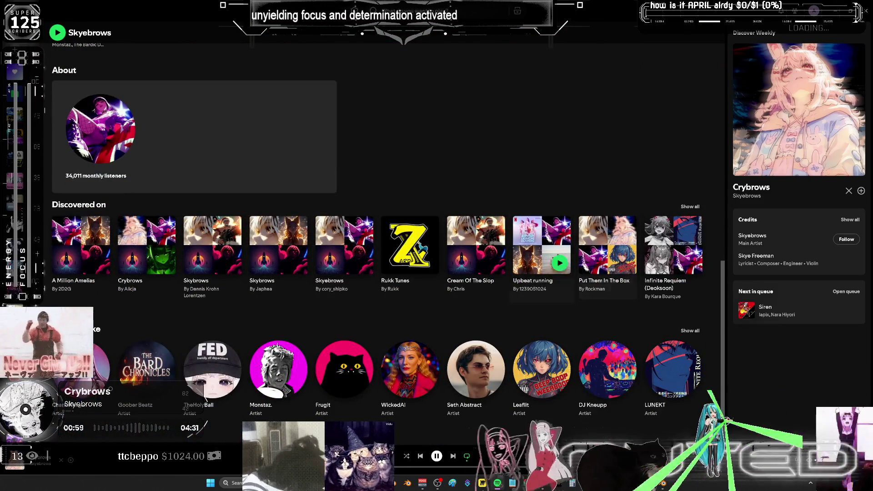
{"action": "scroll", "coordinate": [536, 285], "scroll_direction": "up", "scroll_amount": 7}
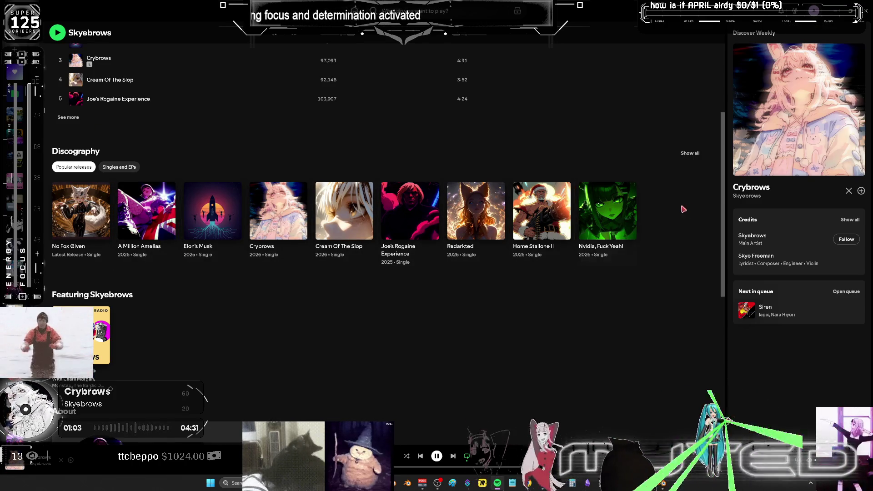
{"action": "scroll", "coordinate": [555, 169], "scroll_direction": "up", "scroll_amount": 4}
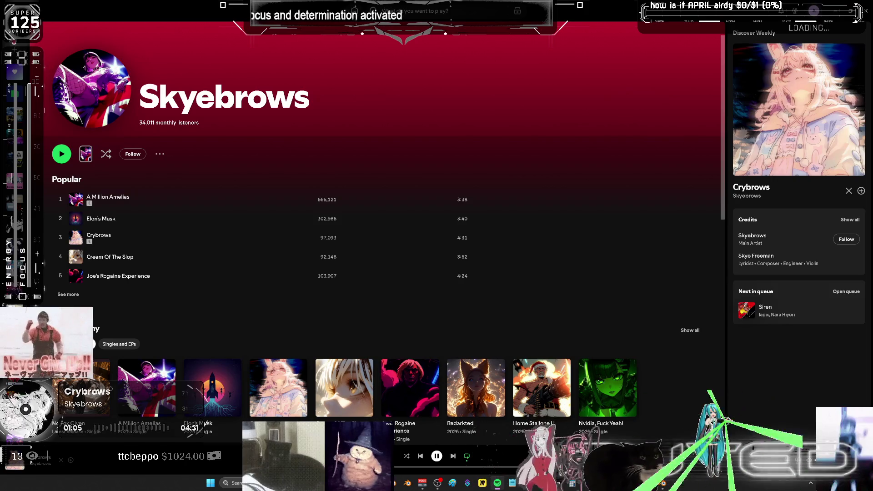
{"action": "key", "text": "alt+Left"}
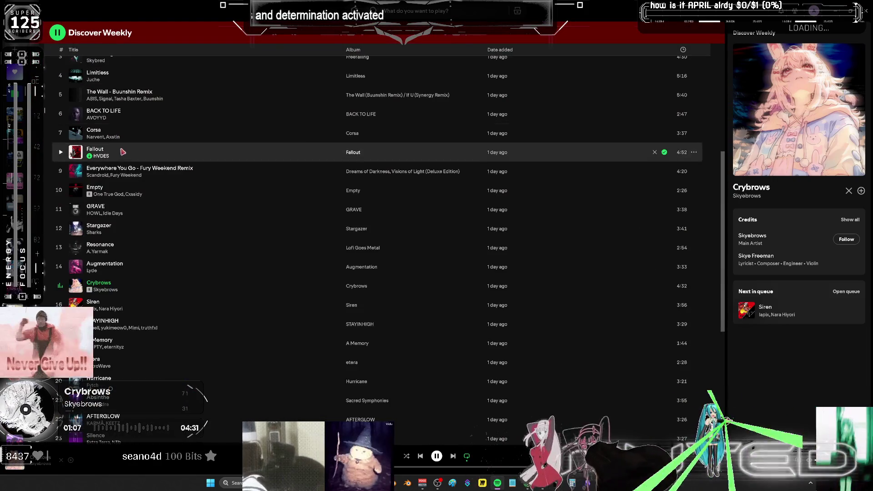
Skip to the next song, Siren, and switch back to Blender.
{"action": "left_click", "coordinate": [453, 456]}
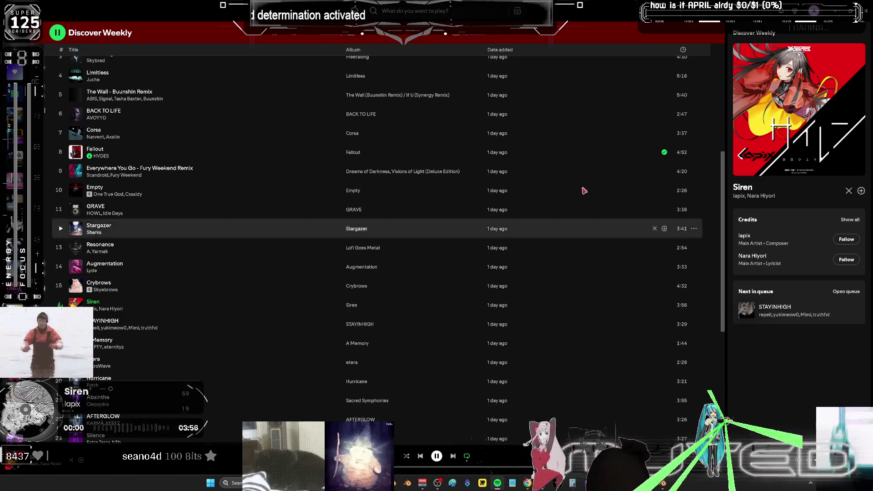
{"action": "key", "text": "alt+Tab"}
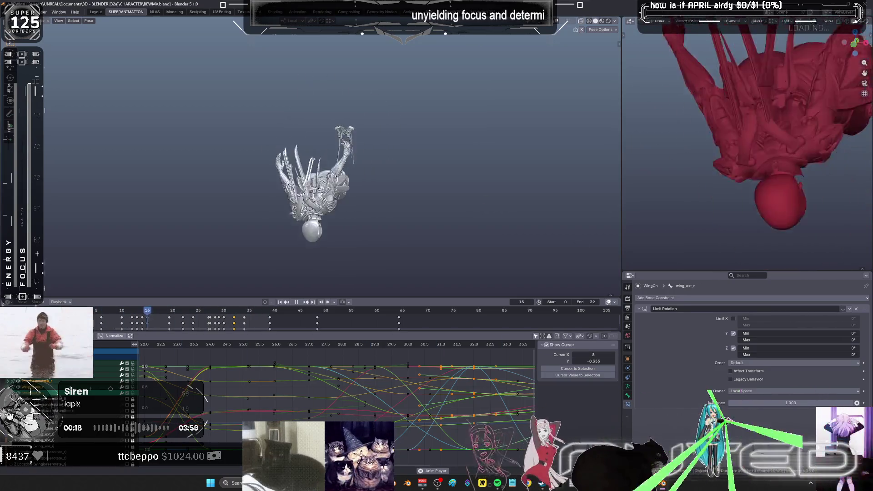
{"action": "left_click", "coordinate": [500, 485]}
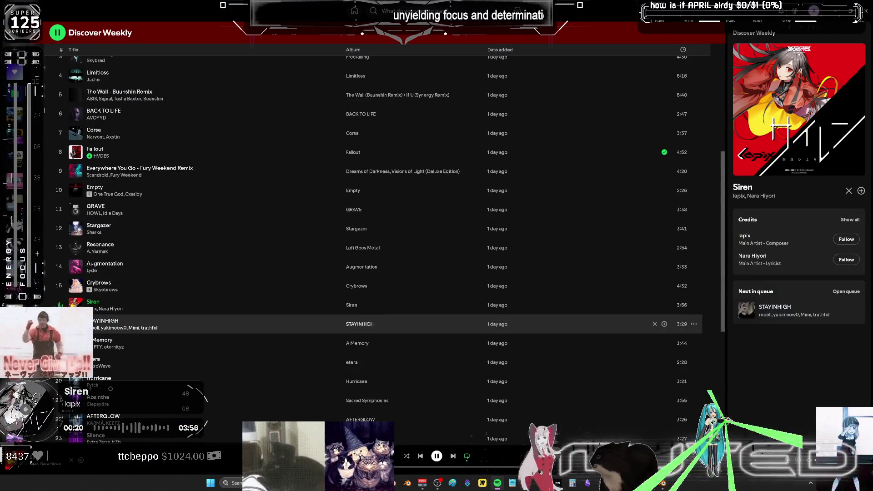
Browse the lapix and Nara Hiyori artist pages, return to Discover Weekly, then switch to Blender.
{"action": "left_click", "coordinate": [94, 309]}
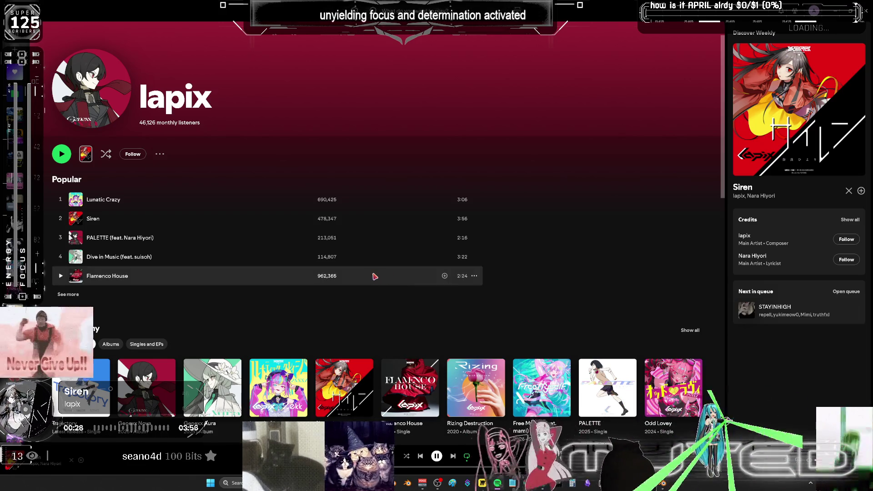
{"action": "key", "text": "alt+Left"}
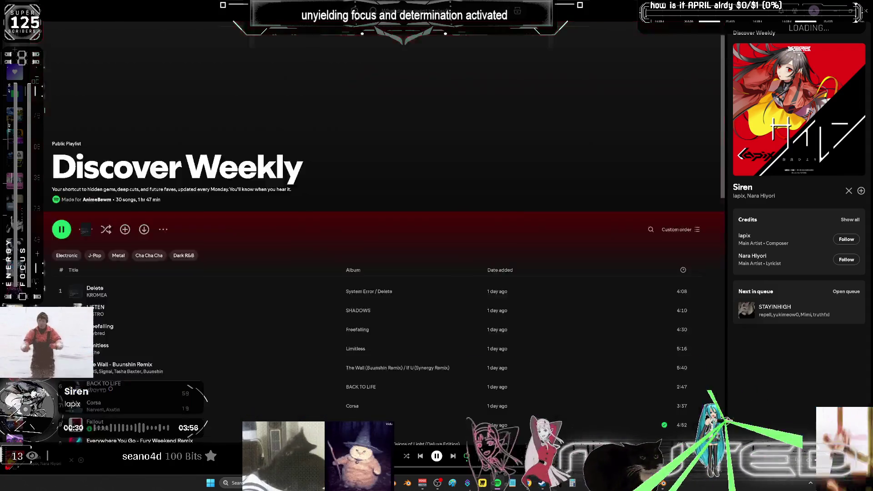
{"action": "left_click", "coordinate": [160, 306]}
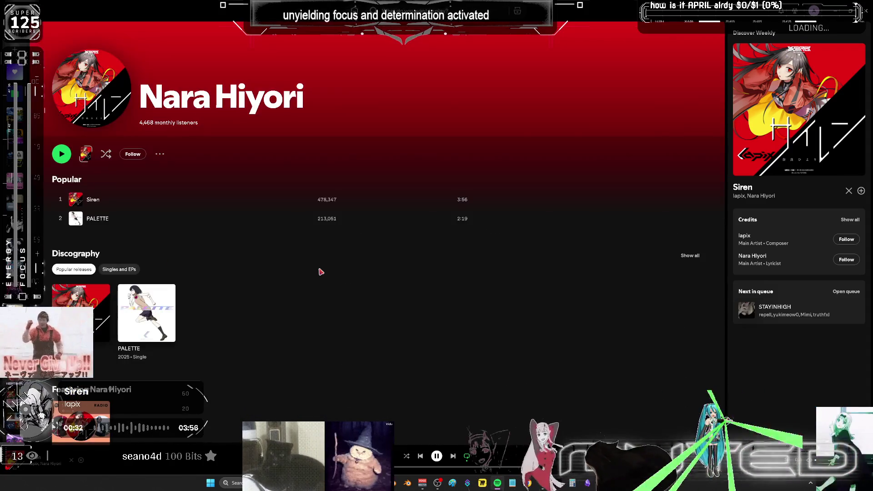
{"action": "scroll", "coordinate": [321, 268], "scroll_direction": "down", "scroll_amount": 5}
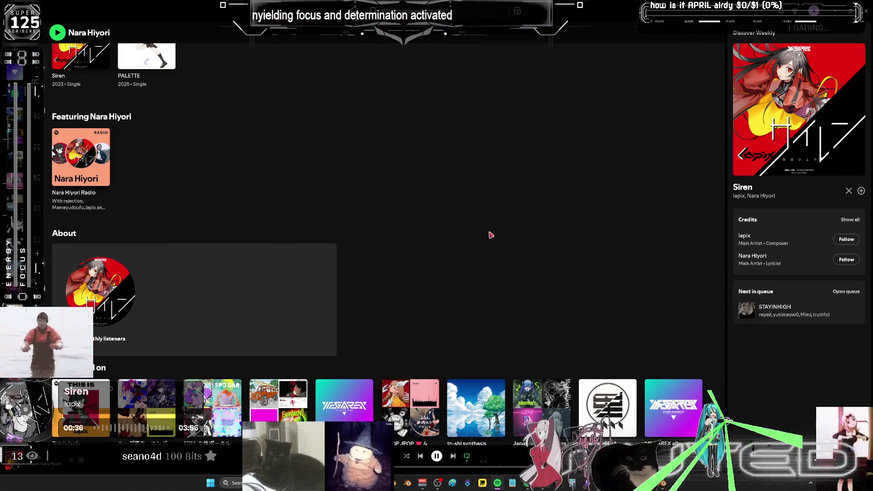
{"action": "scroll", "coordinate": [491, 234], "scroll_direction": "down", "scroll_amount": 4}
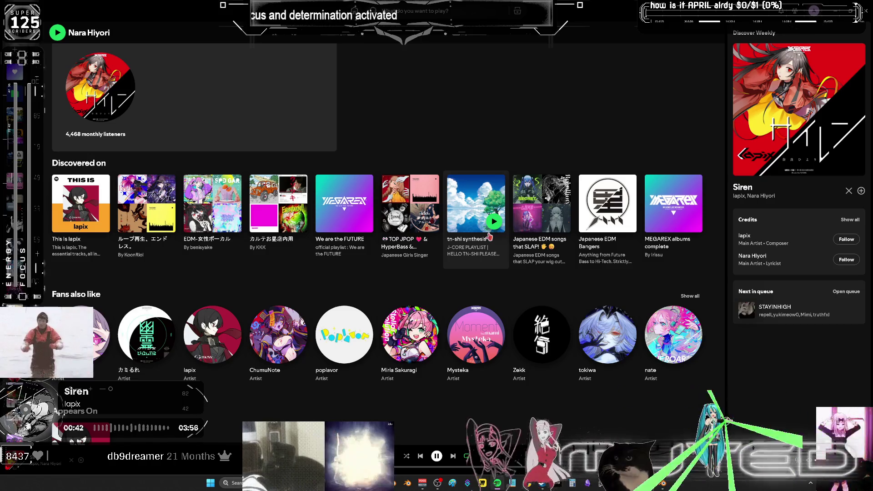
{"action": "scroll", "coordinate": [489, 237], "scroll_direction": "down", "scroll_amount": 2}
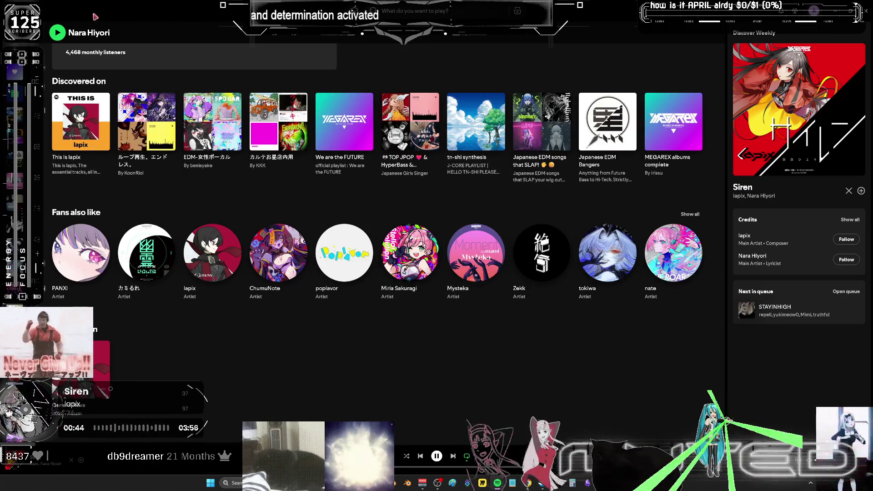
{"action": "key", "text": "alt+Left"}
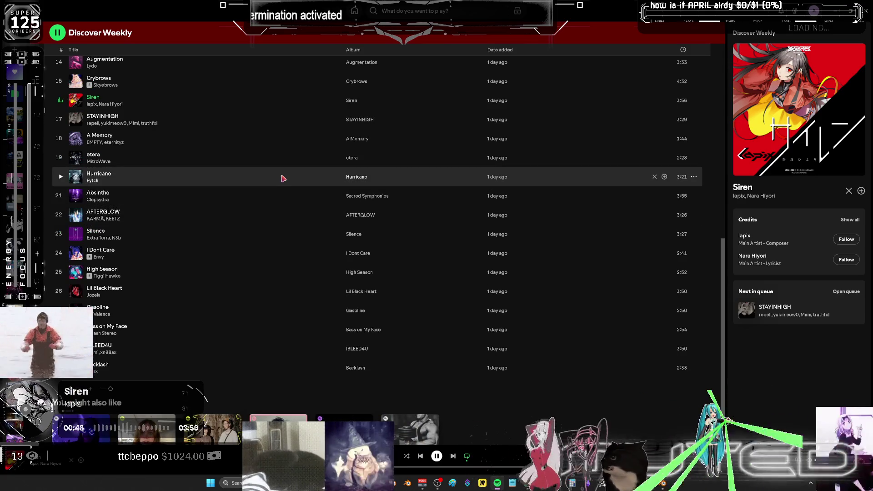
{"action": "key", "text": "alt+Tab"}
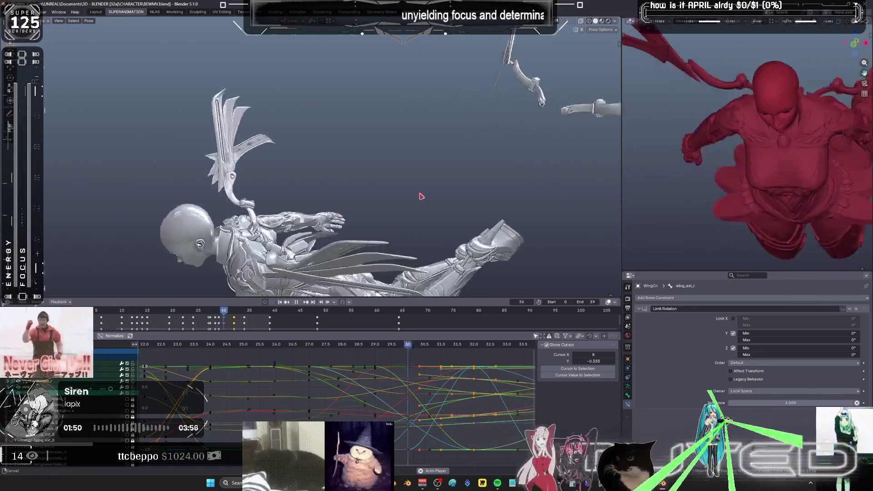
Restart playback of the dive animation, then scrub to about frame 15 to inspect the pose.
{"action": "key", "text": "Escape"}
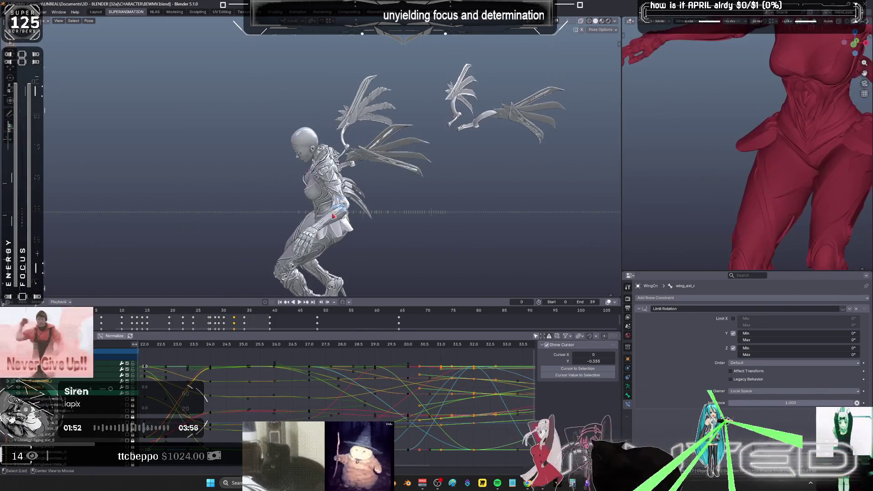
{"action": "key", "text": "space"}
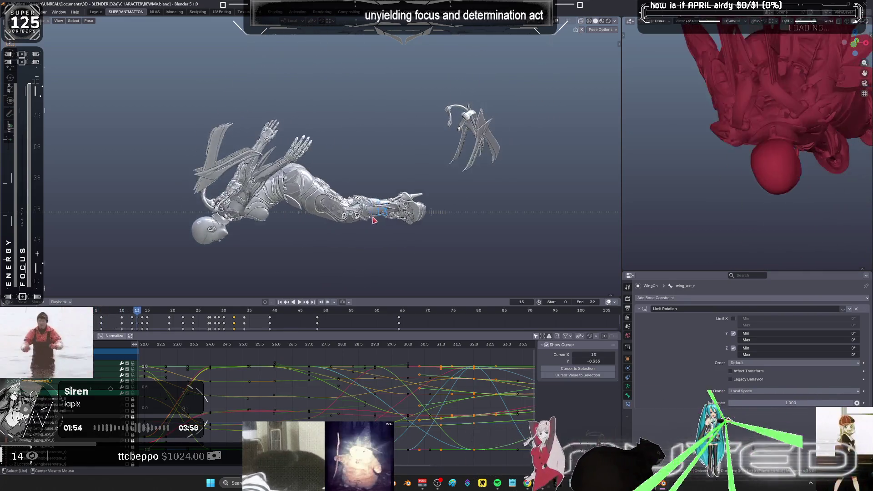
{"action": "mouse_move", "coordinate": [373, 221]}
{"action": "left_mouse_down"}
{"action": "mouse_move", "coordinate": [401, 190]}
{"action": "mouse_move", "coordinate": [495, 142]}
{"action": "left_mouse_up"}
Select the wing_ext2_l bone and delete its frame-12 and frame-13 keyframes to smooth the curves.
{"action": "scroll", "coordinate": [495, 142], "scroll_direction": "up", "scroll_amount": 5}
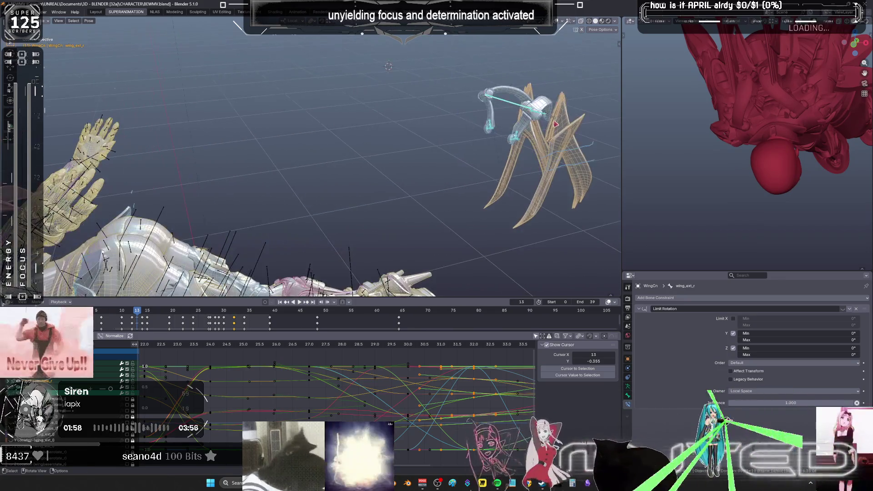
{"action": "left_click", "coordinate": [550, 123]}
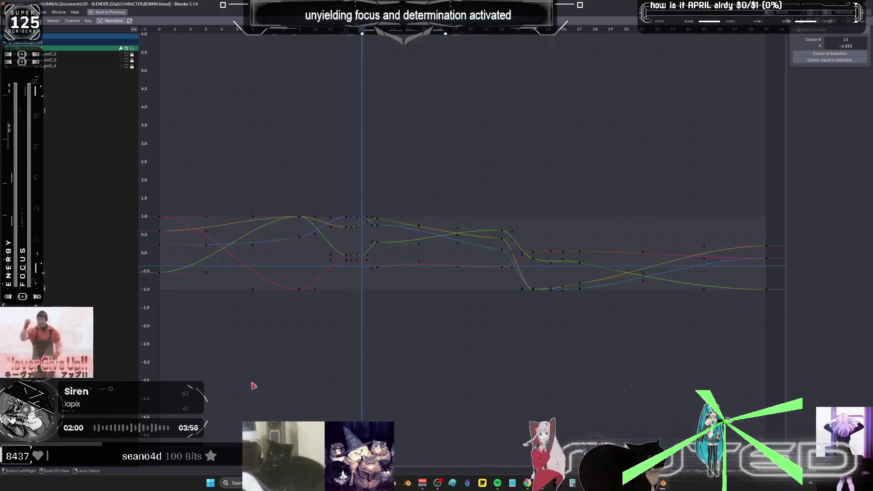
{"action": "key", "text": "ctrl+space"}
{"action": "middle_click_drag", "start_coordinate": [460, 274], "coordinate": [460, 248], "text": "ctrl"}
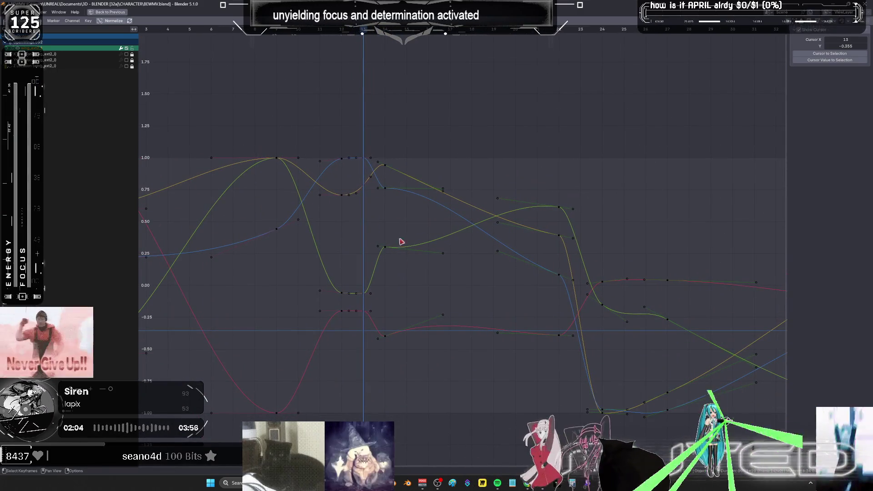
{"action": "left_click_drag", "start_coordinate": [363, 432], "coordinate": [328, 99]}
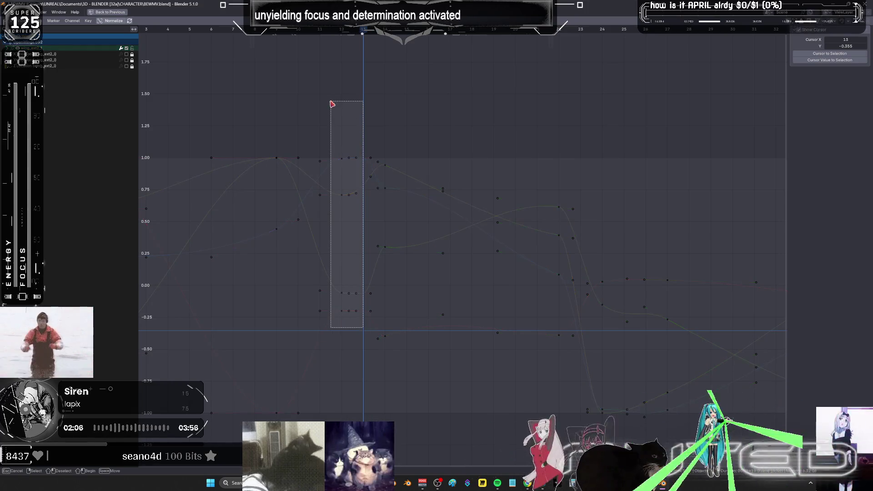
{"action": "key", "text": "Delete"}
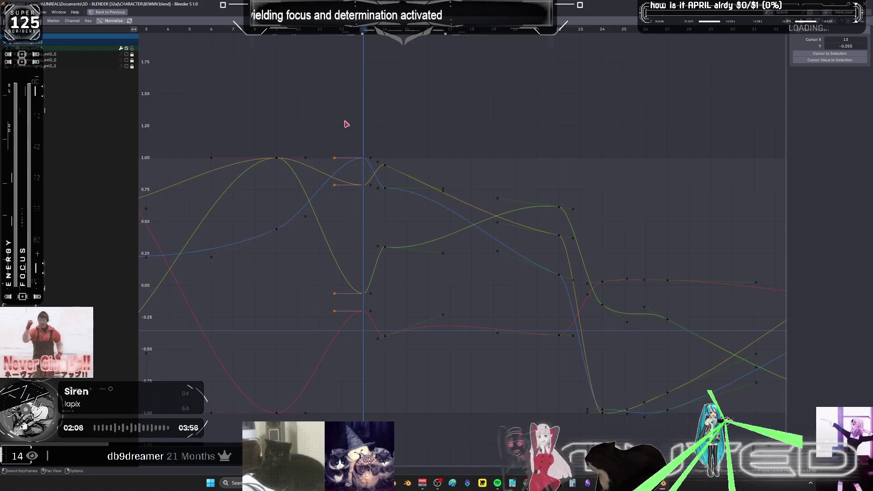
{"action": "left_click_drag", "start_coordinate": [349, 124], "coordinate": [362, 332]}
{"action": "key", "text": "Delete"}
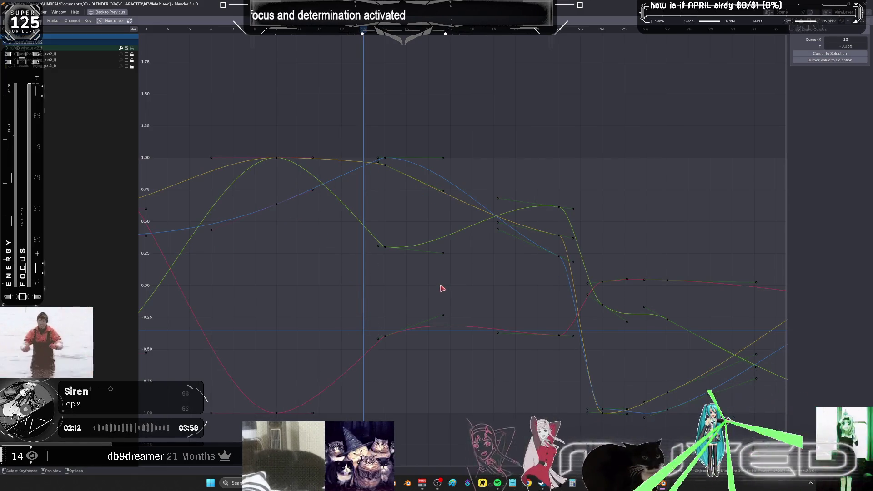
Give the selected wing keys Quadratic easing interpolation.
{"action": "left_click_drag", "start_coordinate": [396, 445], "coordinate": [395, 445]}
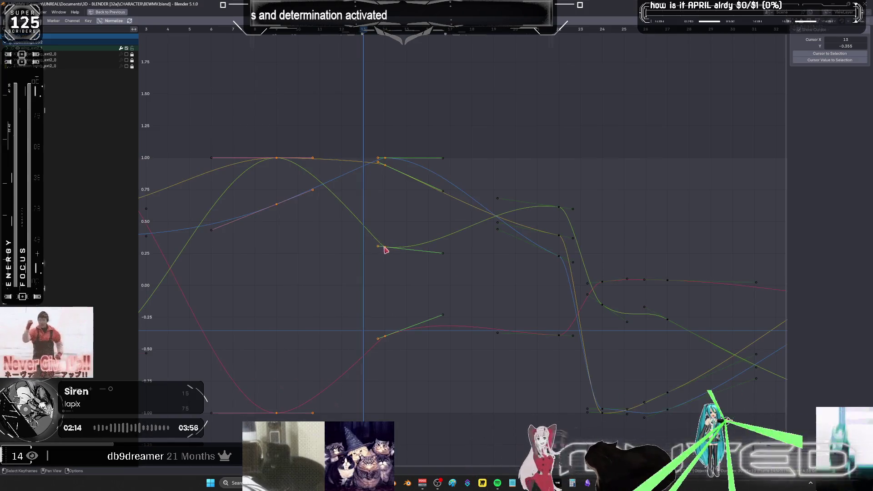
{"action": "right_click", "coordinate": [386, 248]}
{"action": "mouse_move", "coordinate": [390, 278]}
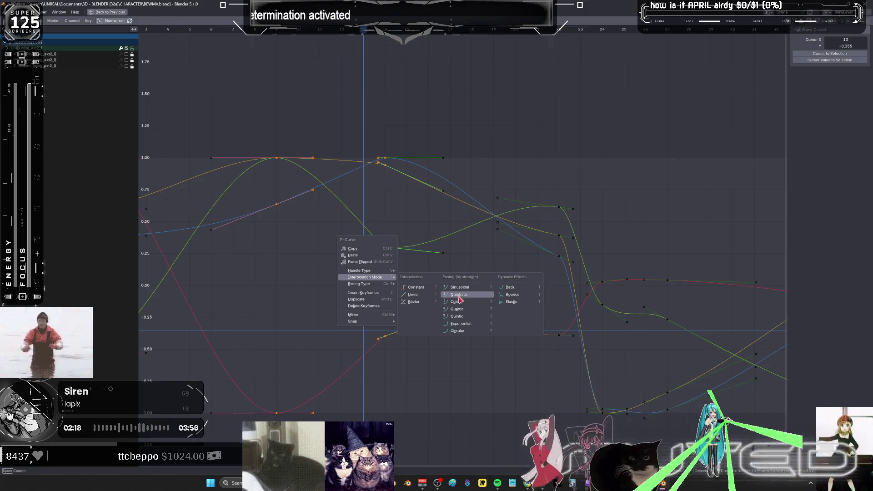
{"action": "left_click", "coordinate": [461, 309]}
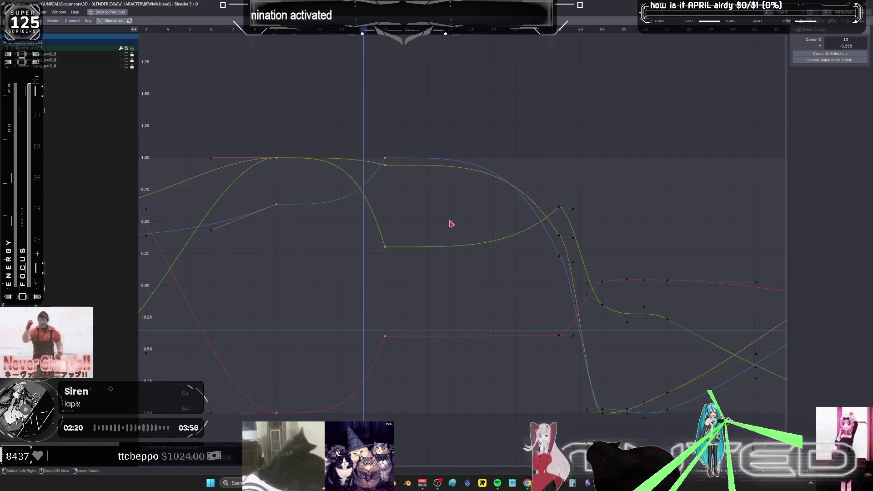
{"action": "key", "text": "ctrl+space"}
Preview the dive motion from frame 10, stopping at frame 13.
{"action": "mouse_move", "coordinate": [336, 228]}
{"action": "middle_mouse_down"}
{"action": "mouse_move", "coordinate": [281, 181]}
{"action": "mouse_move", "coordinate": [335, 316]}
{"action": "middle_mouse_up"}
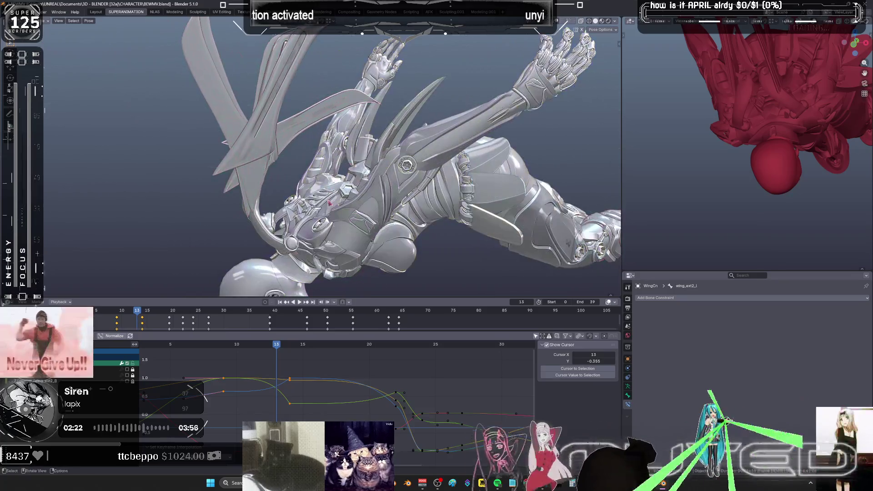
{"action": "left_click_drag", "start_coordinate": [277, 346], "coordinate": [230, 353]}
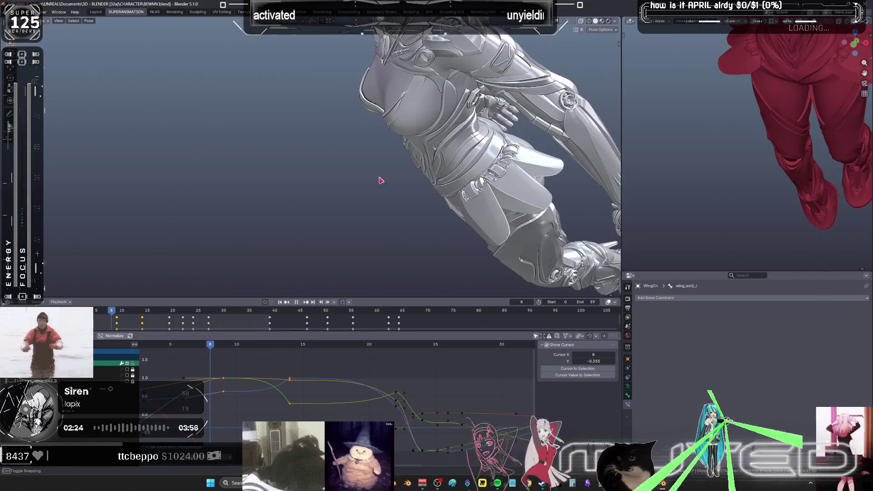
{"action": "key", "text": "space"}
{"action": "mouse_move", "coordinate": [291, 219]}
{"action": "left_mouse_down"}
{"action": "mouse_move", "coordinate": [327, 219]}
{"action": "mouse_move", "coordinate": [309, 223]}
{"action": "mouse_move", "coordinate": [362, 244]}
{"action": "left_mouse_up"}
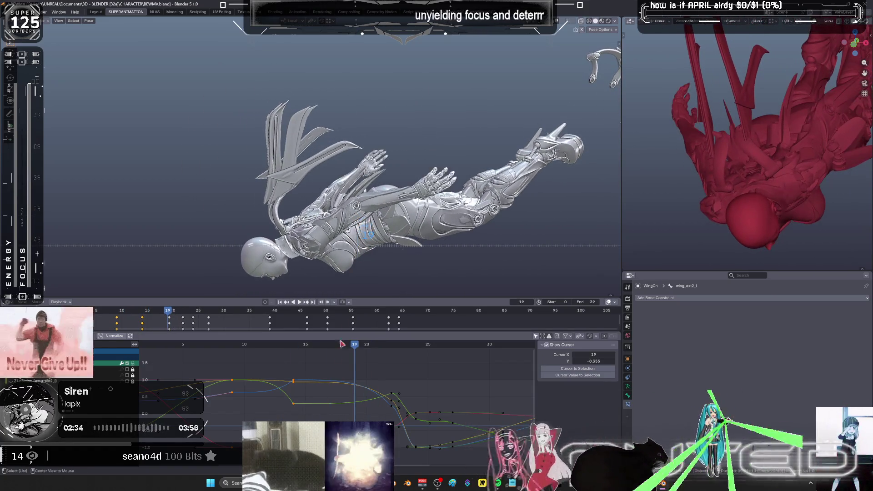
Shift the selected keyframes four frames later and set their interpolation.
{"action": "key", "text": "g"}
{"action": "key", "text": "x"}
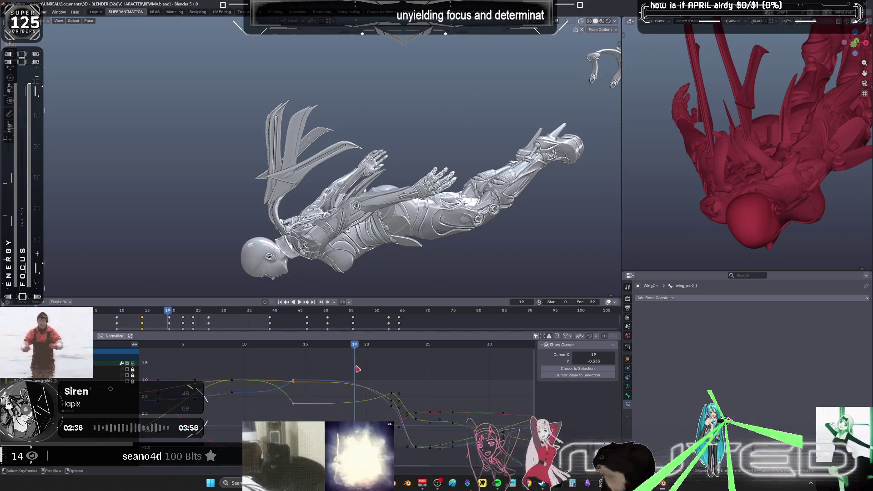
{"action": "key", "text": "4"}
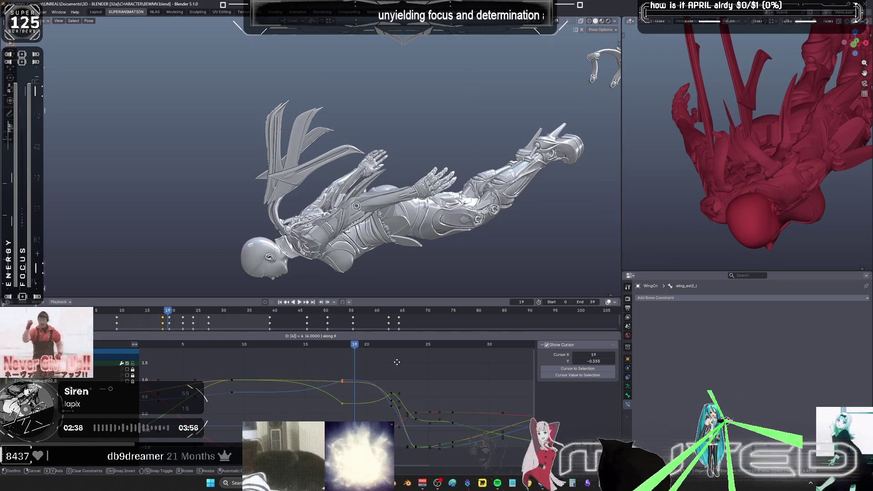
{"action": "key", "text": "Return"}
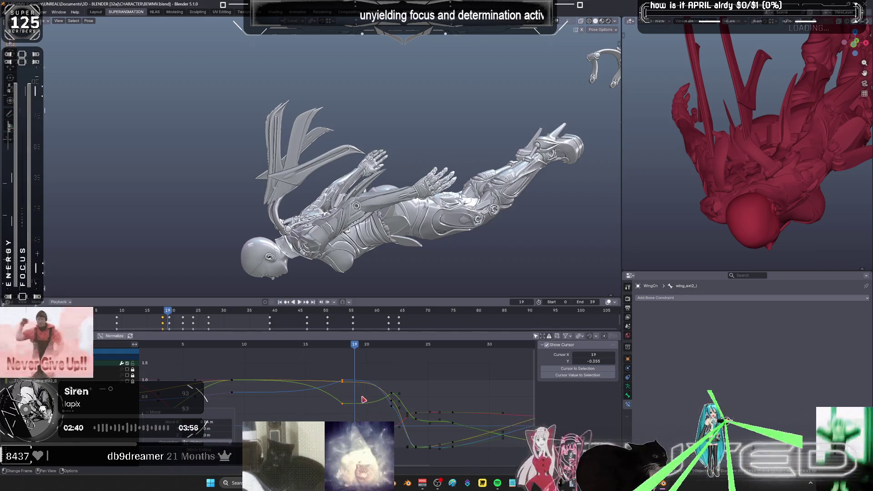
{"action": "middle_click_drag", "start_coordinate": [363, 399], "coordinate": [382, 368]}
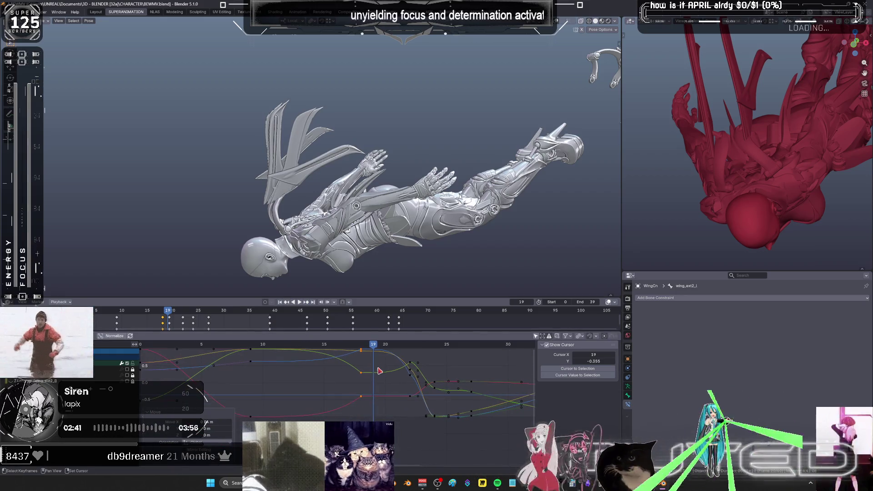
{"action": "right_click", "coordinate": [365, 399]}
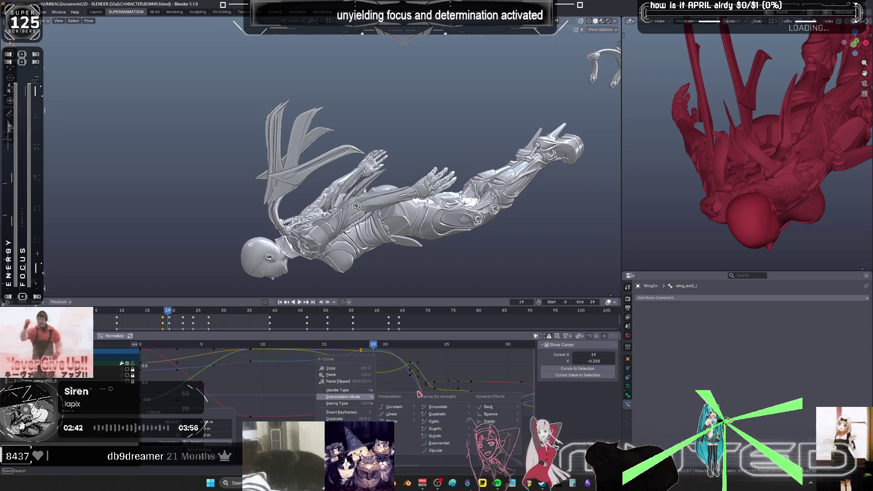
{"action": "left_click", "coordinate": [399, 412]}
Flatten the keys around frame 21 by scaling their values to 0.121, then fit all curves.
{"action": "scroll", "coordinate": [396, 423], "scroll_direction": "down", "scroll_amount": 1}
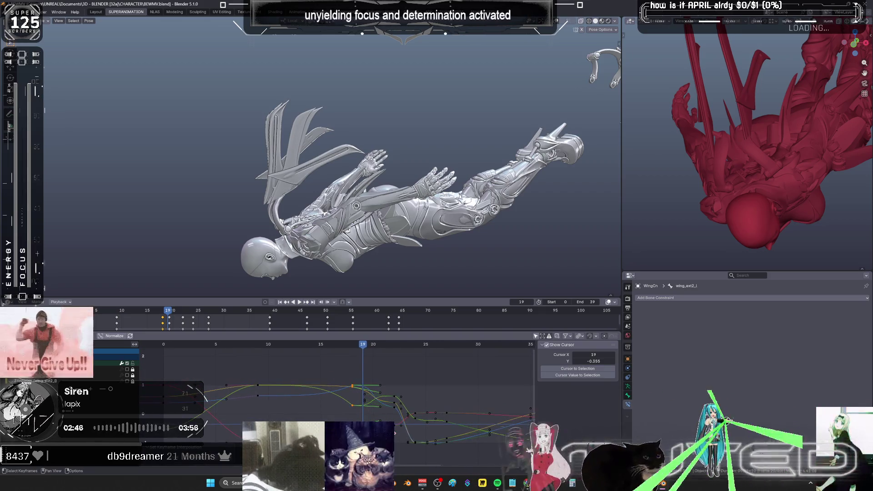
{"action": "left_click", "coordinate": [380, 399], "text": "alt"}
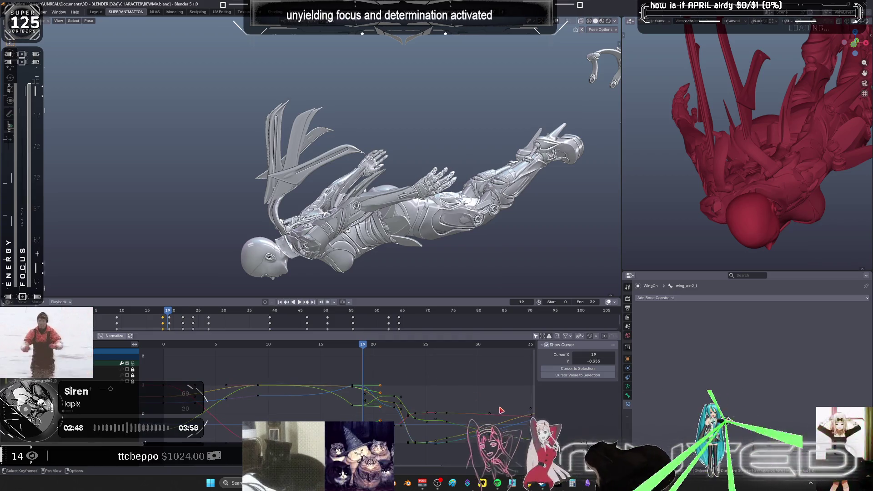
{"action": "key", "text": "s"}
{"action": "key", "text": "y"}
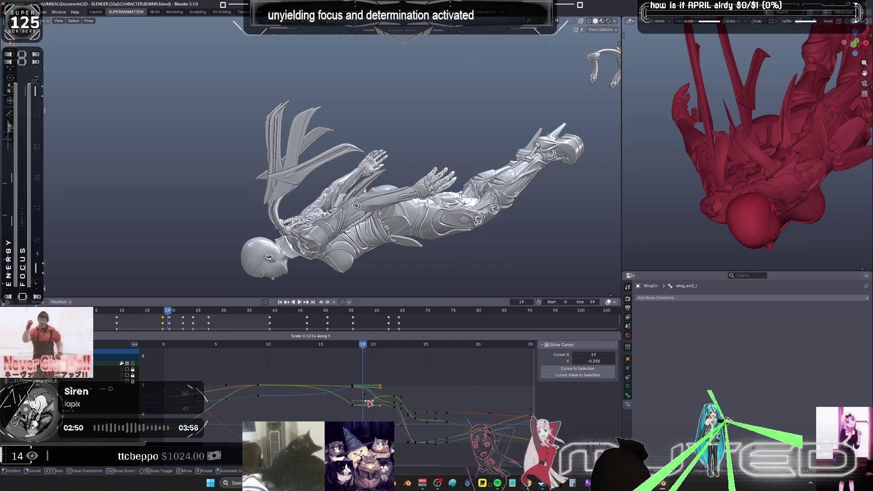
{"action": "left_click", "coordinate": [369, 403]}
{"action": "key", "text": "a"}
{"action": "key", "text": "Home"}
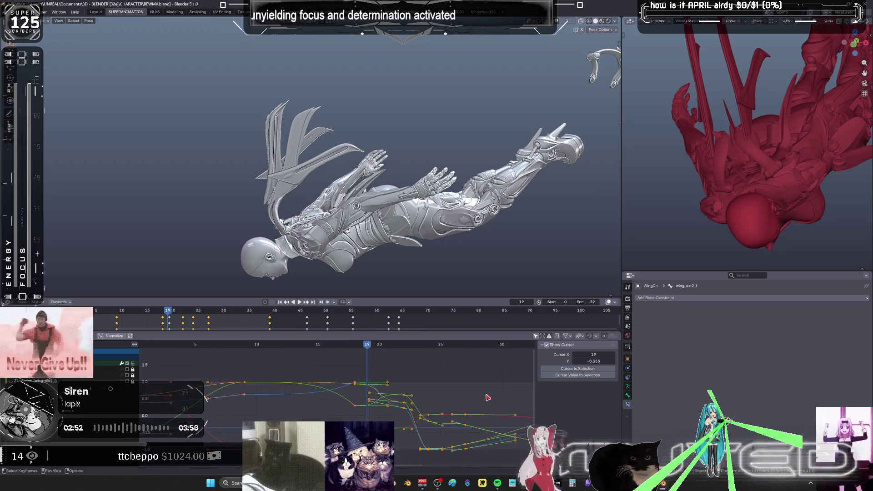
{"action": "scroll", "coordinate": [412, 257], "scroll_direction": "up", "scroll_amount": 9, "text": "alt"}
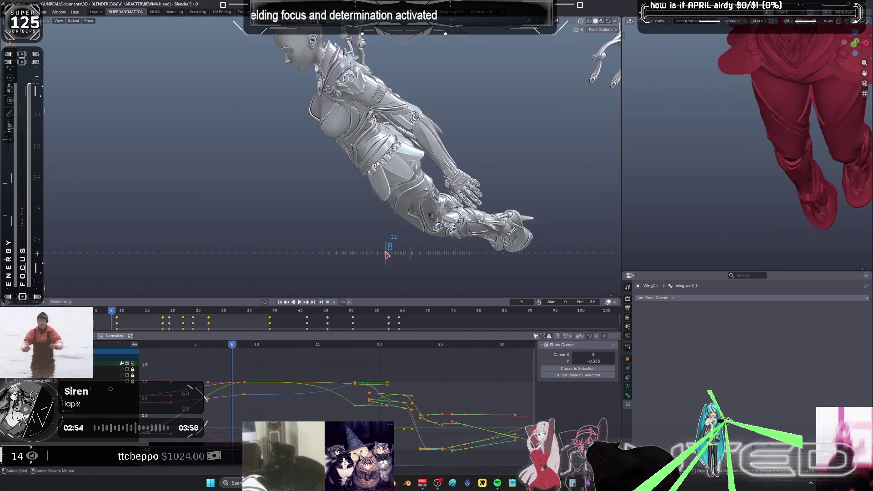
{"action": "key", "text": "ctrl+space"}
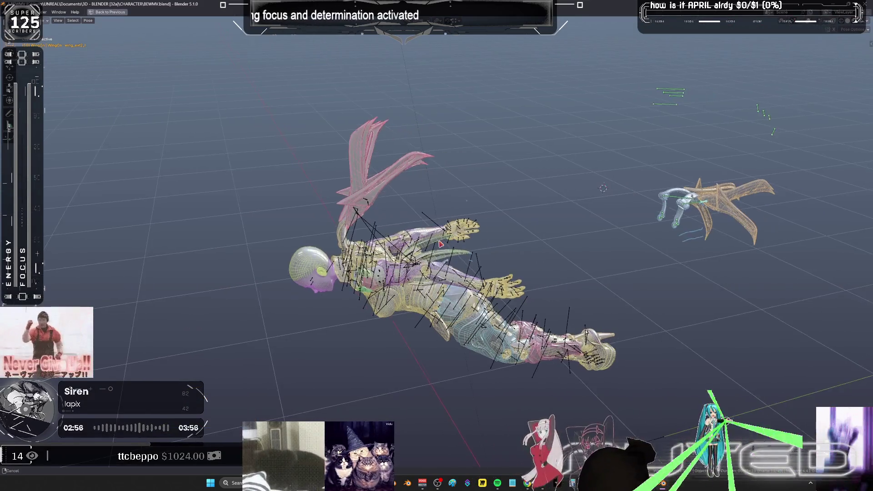
{"action": "middle_click_drag", "start_coordinate": [394, 245], "coordinate": [526, 233]}
{"action": "scroll", "coordinate": [528, 236], "scroll_direction": "down", "scroll_amount": 7, "text": "alt"}
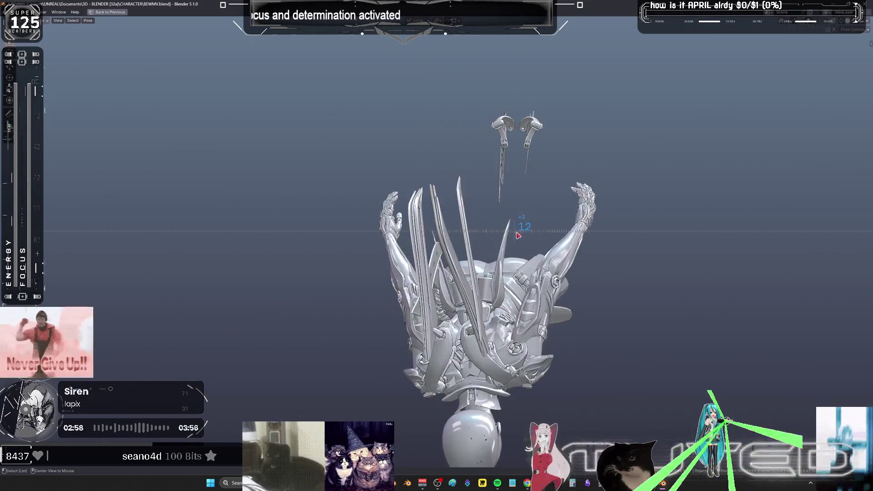
{"action": "scroll", "coordinate": [528, 236], "scroll_direction": "down", "scroll_amount": 5, "text": "alt"}
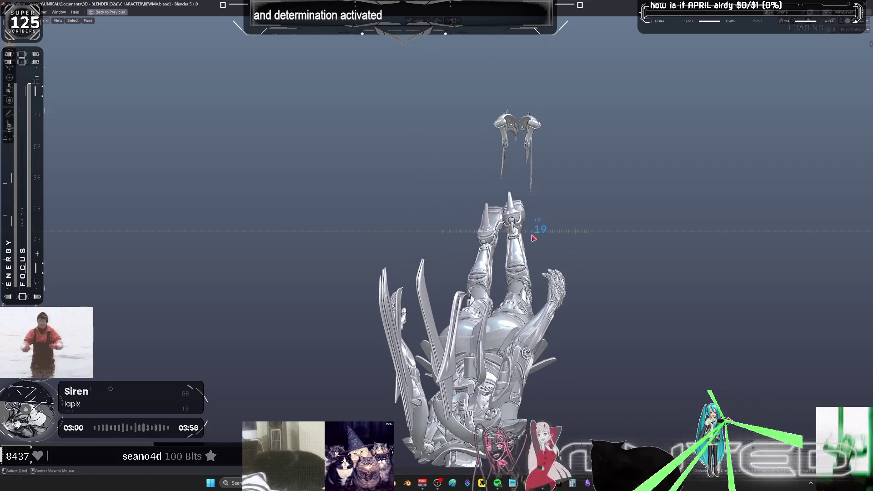
{"action": "scroll", "coordinate": [540, 243], "scroll_direction": "down", "scroll_amount": 1, "text": "alt"}
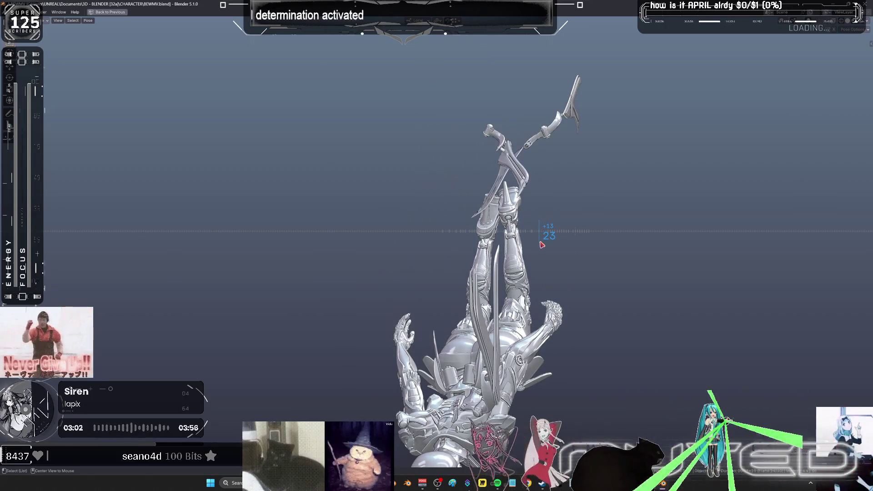
{"action": "scroll", "coordinate": [542, 238], "scroll_direction": "down", "scroll_amount": 1, "text": "alt"}
{"action": "scroll", "coordinate": [545, 238], "scroll_direction": "up", "scroll_amount": 1, "text": "alt"}
{"action": "mouse_move", "coordinate": [546, 239]}
{"action": "middle_mouse_down"}
{"action": "mouse_move", "coordinate": [516, 257]}
{"action": "mouse_move", "coordinate": [544, 238]}
{"action": "mouse_move", "coordinate": [624, 256]}
{"action": "mouse_move", "coordinate": [566, 231]}
{"action": "mouse_move", "coordinate": [496, 240]}
{"action": "middle_mouse_up"}
{"action": "key", "text": "shift+alt+z"}
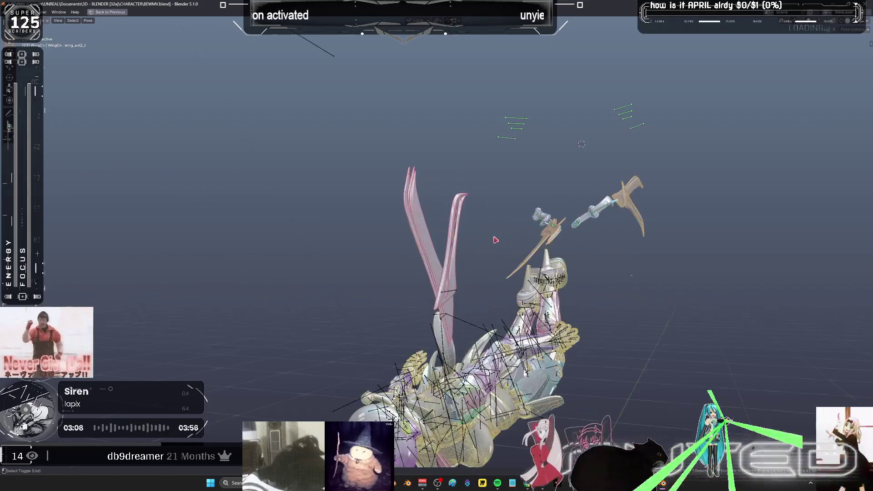
{"action": "mouse_move", "coordinate": [592, 213]}
{"action": "middle_mouse_down"}
{"action": "mouse_move", "coordinate": [500, 210]}
{"action": "mouse_move", "coordinate": [496, 229]}
{"action": "middle_mouse_up"}
{"action": "key", "text": "ctrl+space"}
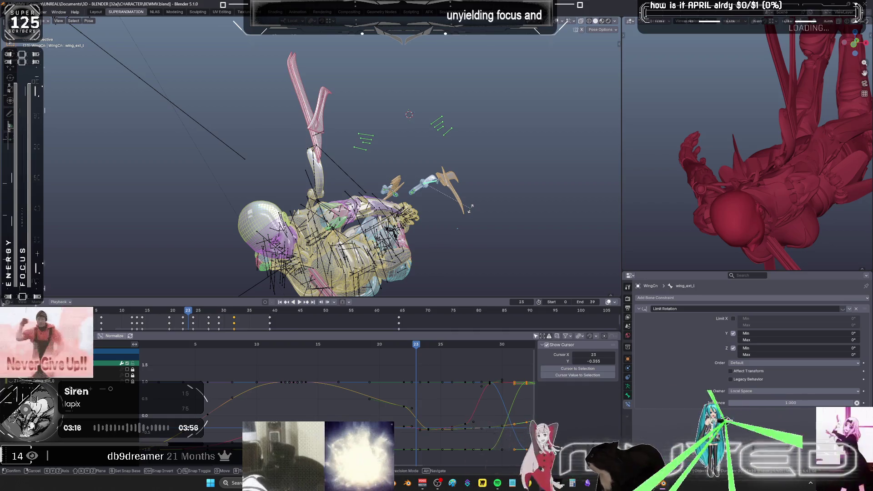
Unhide the second wing, add wing_ext_r to the selection, and key the wing rotation at frame 23.
{"action": "key", "text": "alt+h"}
{"action": "middle_click_drag", "start_coordinate": [472, 211], "coordinate": [466, 221]}
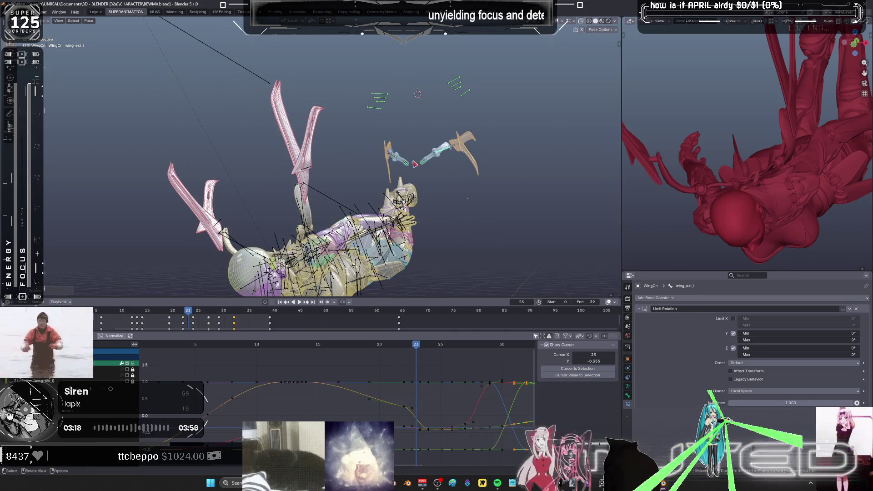
{"action": "left_click", "coordinate": [429, 170], "text": "shift"}
{"action": "key", "text": "k"}
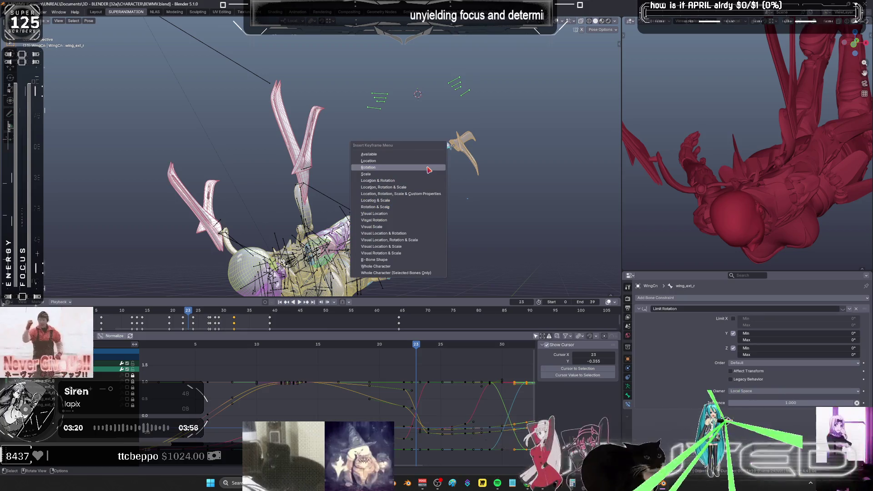
{"action": "key", "text": "Return"}
Rotate the wing bones into a new pose at frame 22 and make wing_ext_r the active bone.
{"action": "mouse_move", "coordinate": [419, 351]}
{"action": "left_mouse_down"}
{"action": "mouse_move", "coordinate": [340, 347]}
{"action": "mouse_move", "coordinate": [368, 349]}
{"action": "mouse_move", "coordinate": [354, 348]}
{"action": "mouse_move", "coordinate": [371, 353]}
{"action": "mouse_move", "coordinate": [350, 358]}
{"action": "mouse_move", "coordinate": [369, 362]}
{"action": "left_mouse_up"}
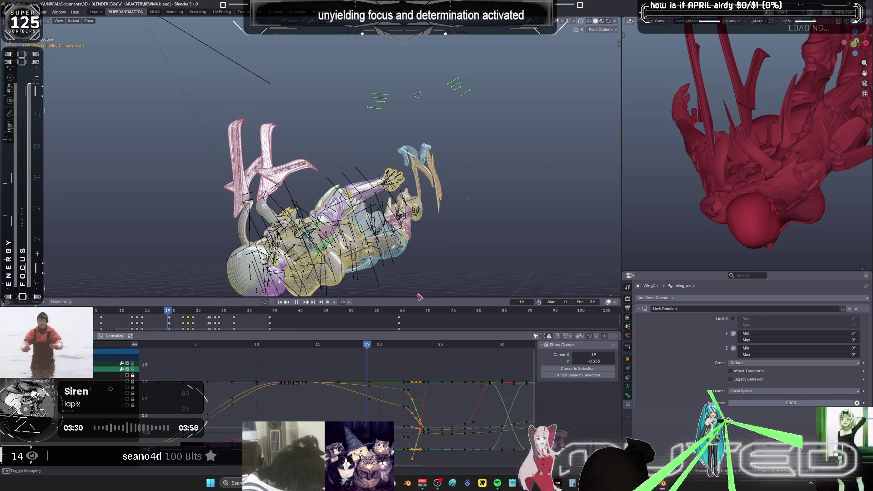
{"action": "key", "text": "r"}
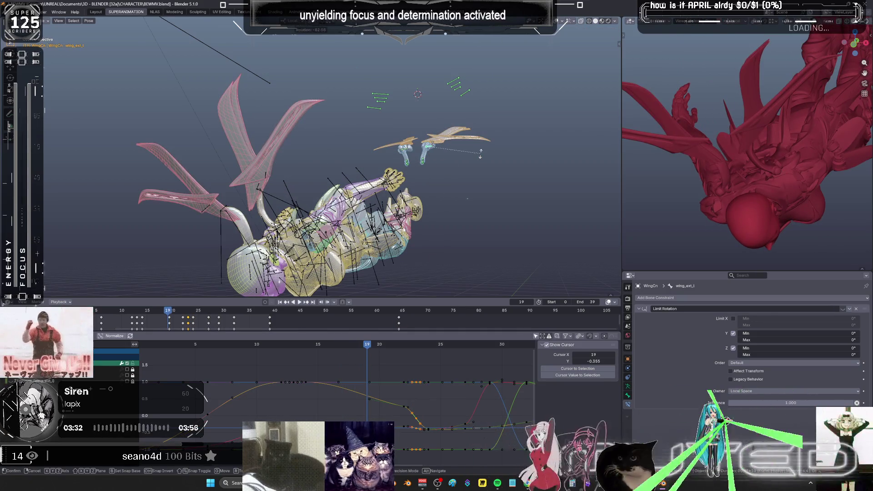
{"action": "left_click", "coordinate": [489, 161]}
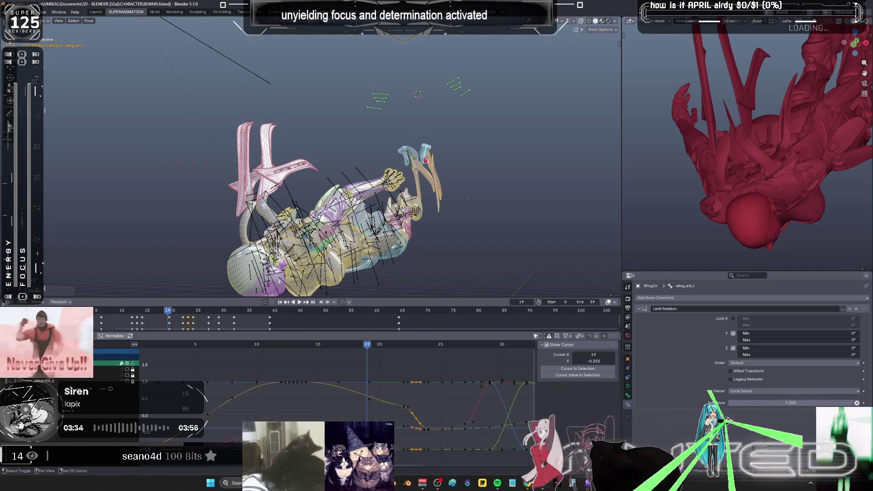
{"action": "left_click", "coordinate": [425, 160], "text": "shift"}
{"action": "right_click", "coordinate": [477, 161]}
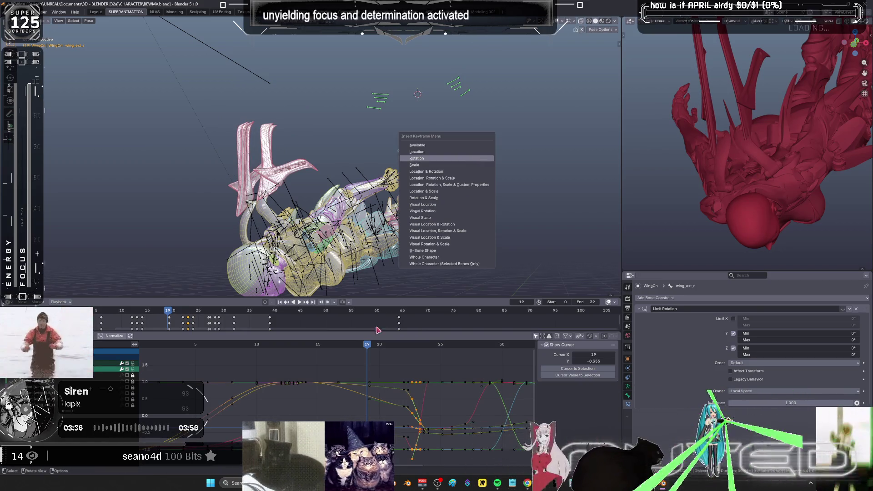
Rotate the wing bones at frame 20, then select the right wing extension control at frame 23.
{"action": "mouse_move", "coordinate": [368, 348]}
{"action": "left_mouse_down"}
{"action": "mouse_move", "coordinate": [396, 346]}
{"action": "mouse_move", "coordinate": [381, 346]}
{"action": "left_mouse_up"}
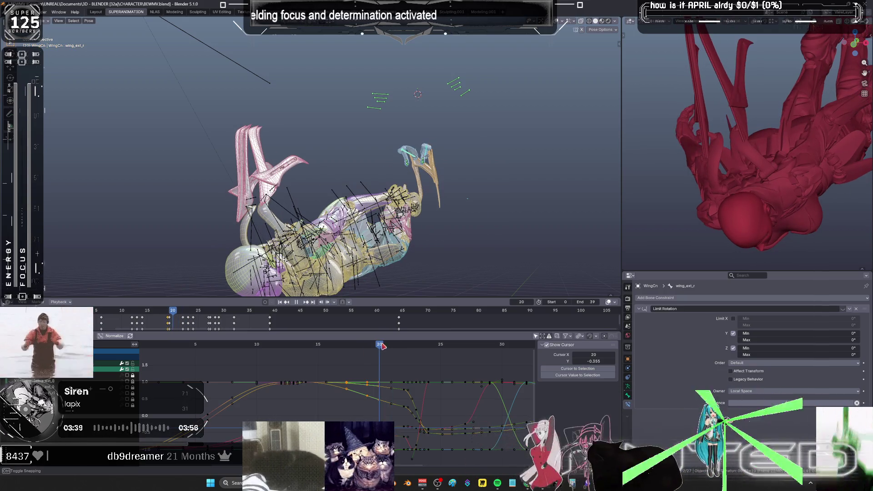
{"action": "key", "text": "r"}
{"action": "left_click", "coordinate": [494, 159]}
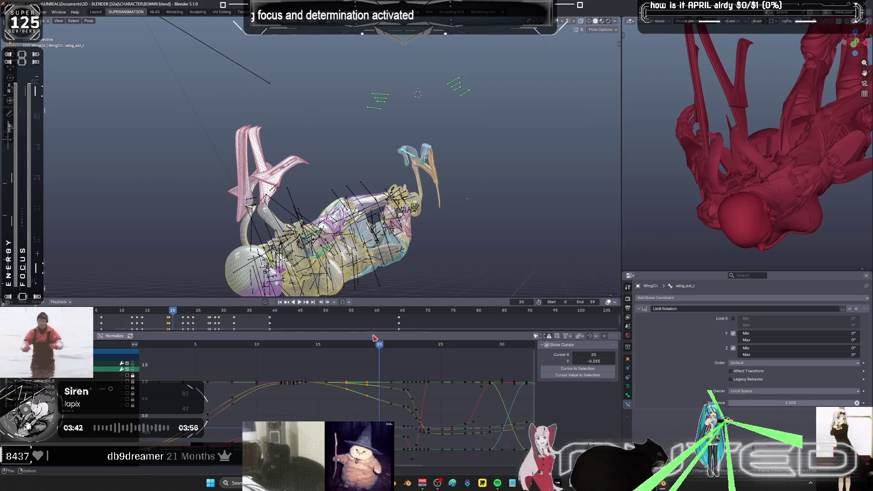
{"action": "left_click_drag", "start_coordinate": [381, 345], "coordinate": [453, 345]}
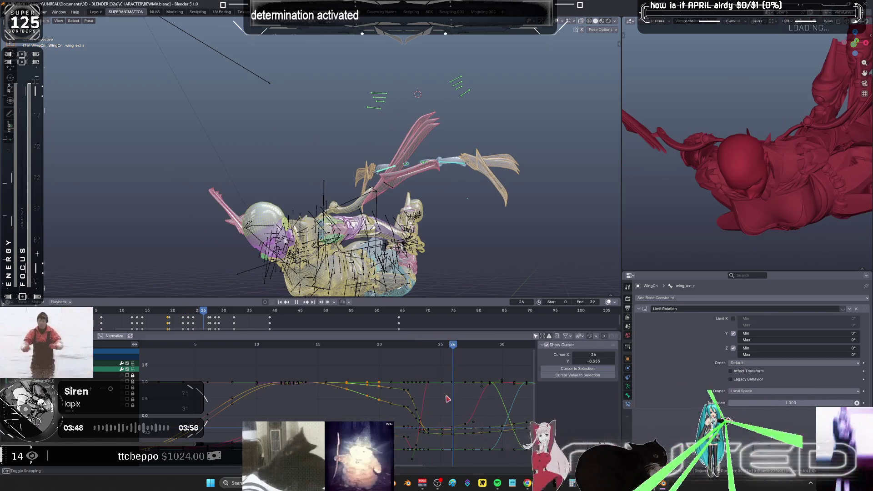
{"action": "middle_click_drag", "start_coordinate": [450, 202], "coordinate": [434, 132]}
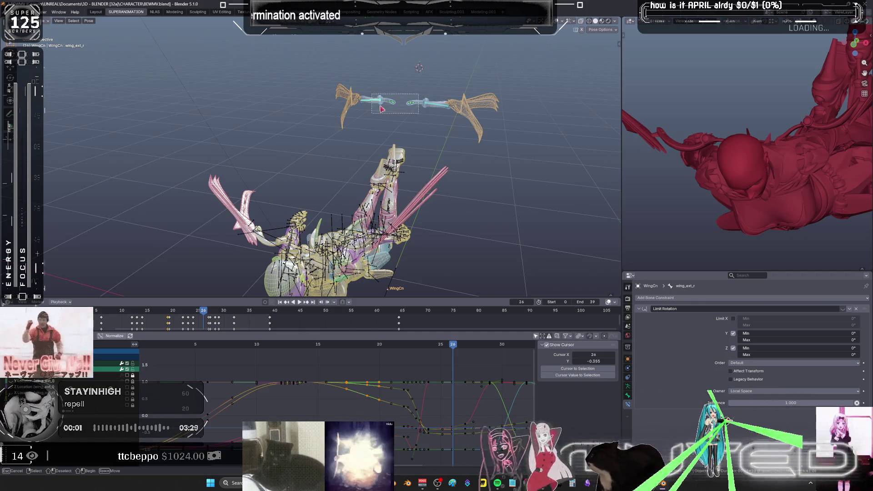
{"action": "left_click", "coordinate": [453, 385]}
{"action": "key", "text": "ctrl+space"}
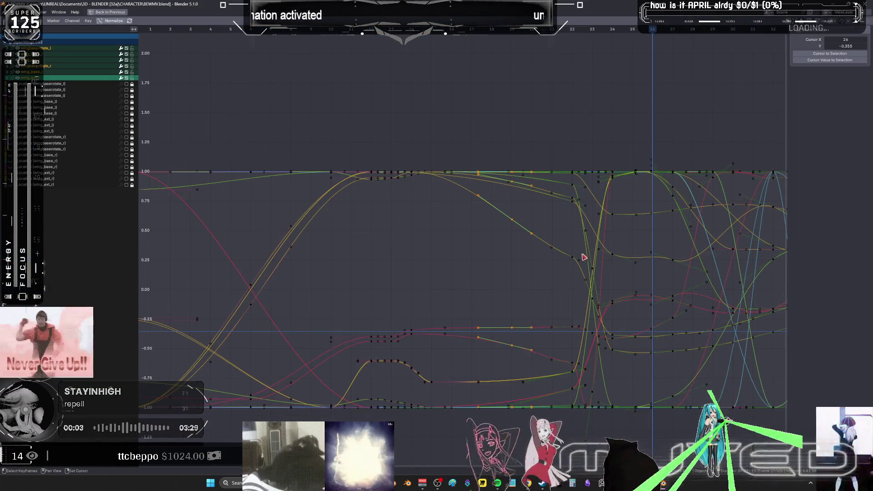
Move one column of wing keyframes two frames earlier along the time axis.
{"action": "key", "text": "Home"}
{"action": "scroll", "coordinate": [393, 254], "scroll_direction": "down", "scroll_amount": 2}
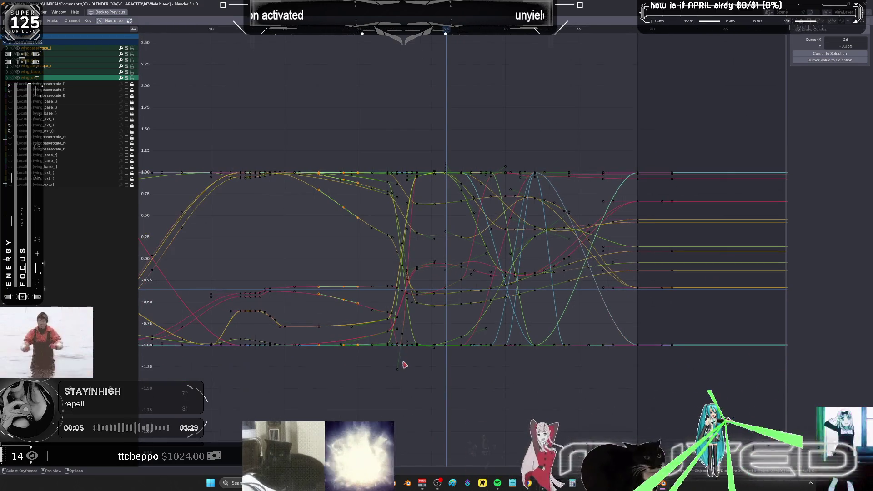
{"action": "key", "text": "alt+a"}
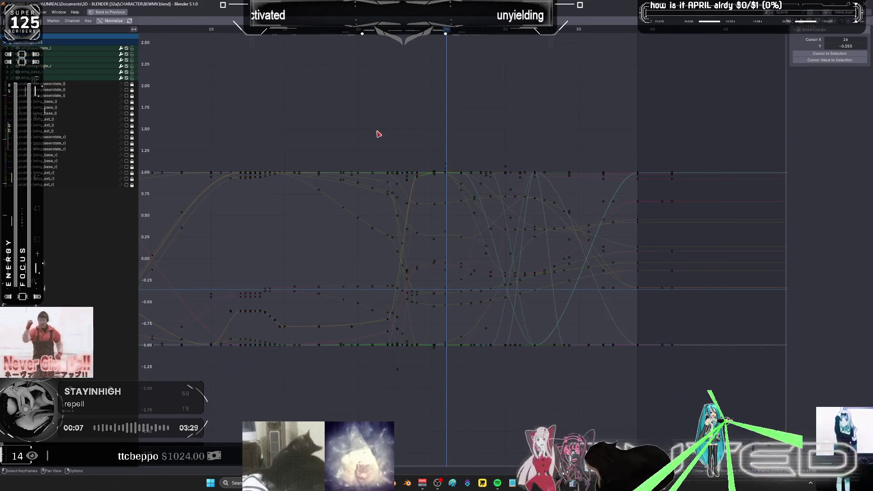
{"action": "mouse_move", "coordinate": [379, 135]}
{"action": "left_mouse_down"}
{"action": "mouse_move", "coordinate": [410, 382]}
{"action": "mouse_move", "coordinate": [399, 388]}
{"action": "mouse_move", "coordinate": [405, 363]}
{"action": "left_mouse_up"}
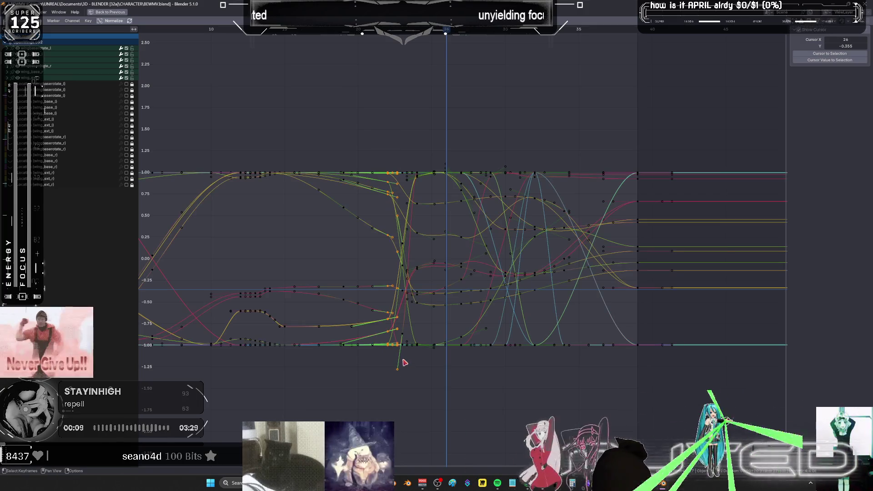
{"action": "key", "text": "g"}
{"action": "key", "text": "x"}
{"action": "left_click", "coordinate": [390, 345]}
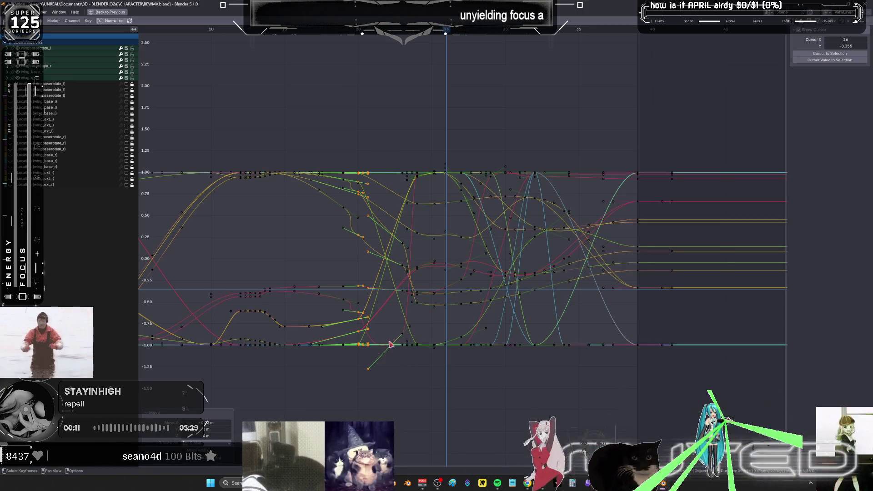
Delete the cluster of mid-dive keyframes and recentre the curve view.
{"action": "left_click_drag", "start_coordinate": [327, 145], "coordinate": [355, 366]}
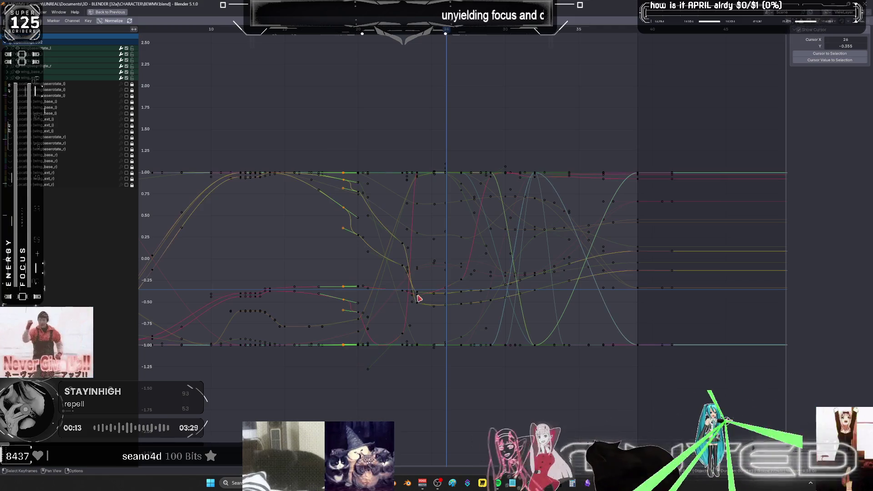
{"action": "key", "text": "Delete"}
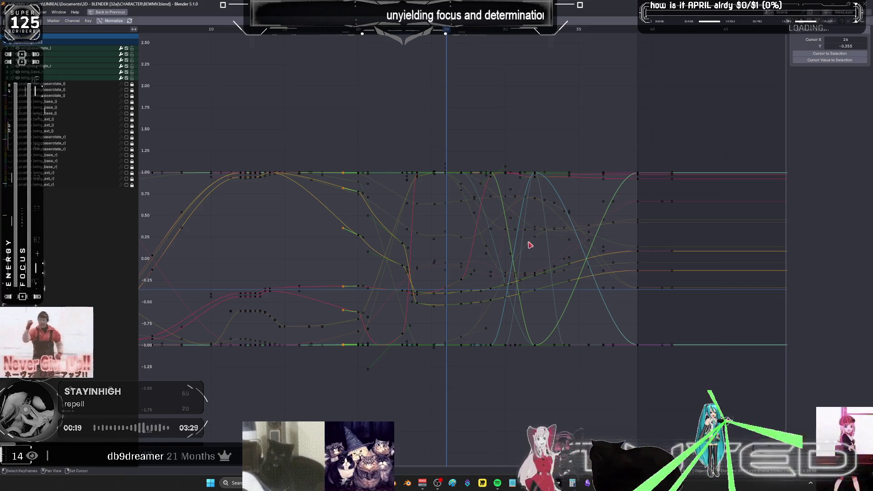
{"action": "mouse_move", "coordinate": [531, 245]}
{"action": "middle_mouse_down"}
{"action": "mouse_move", "coordinate": [513, 322]}
{"action": "mouse_move", "coordinate": [516, 234]}
{"action": "mouse_move", "coordinate": [576, 142]}
{"action": "mouse_move", "coordinate": [586, 274]}
{"action": "middle_mouse_up"}
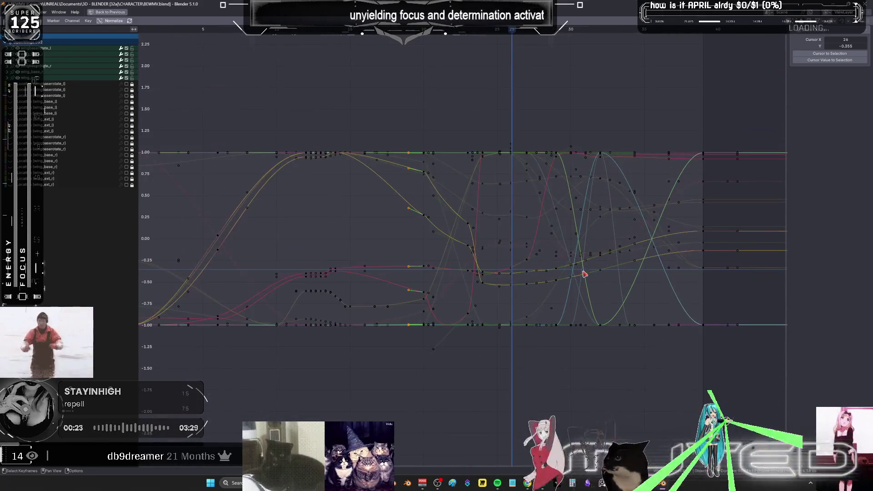
{"action": "left_click", "coordinate": [498, 483]}
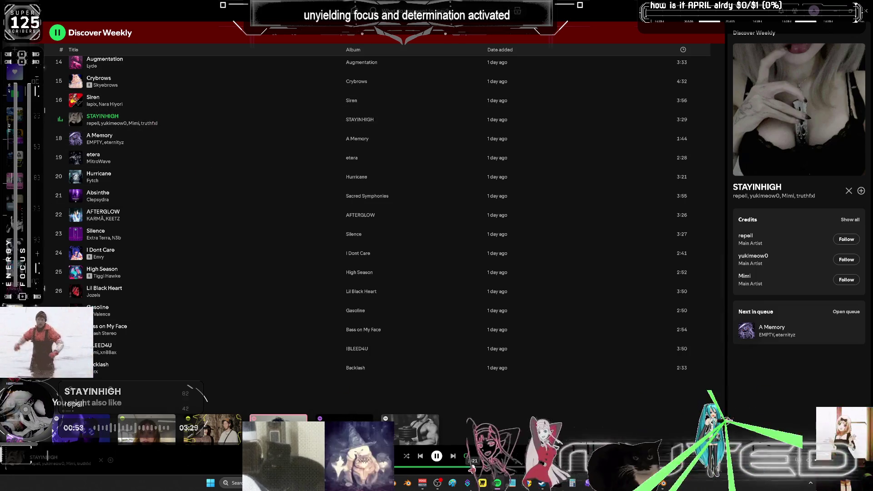
Skip through A Memory, etera and Hurricane until Absinthe plays, then return to Blender.
{"action": "left_click", "coordinate": [501, 468]}
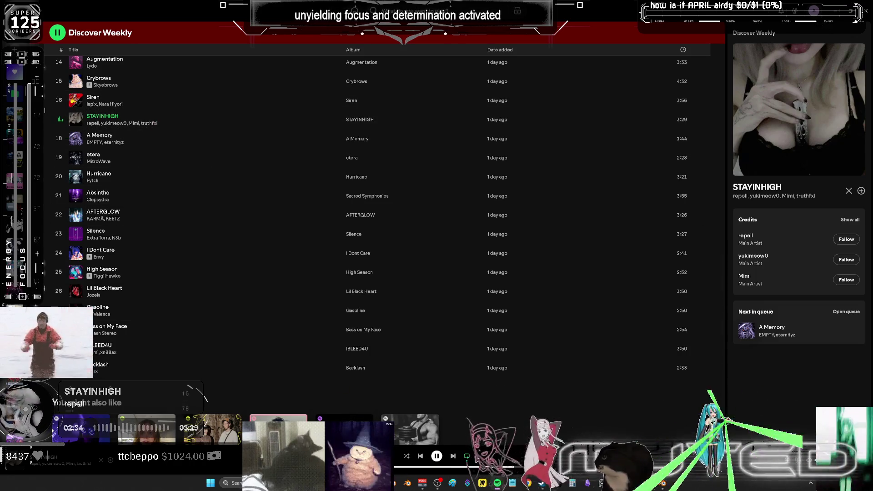
{"action": "left_click", "coordinate": [453, 456]}
{"action": "key", "text": "alt+Tab"}
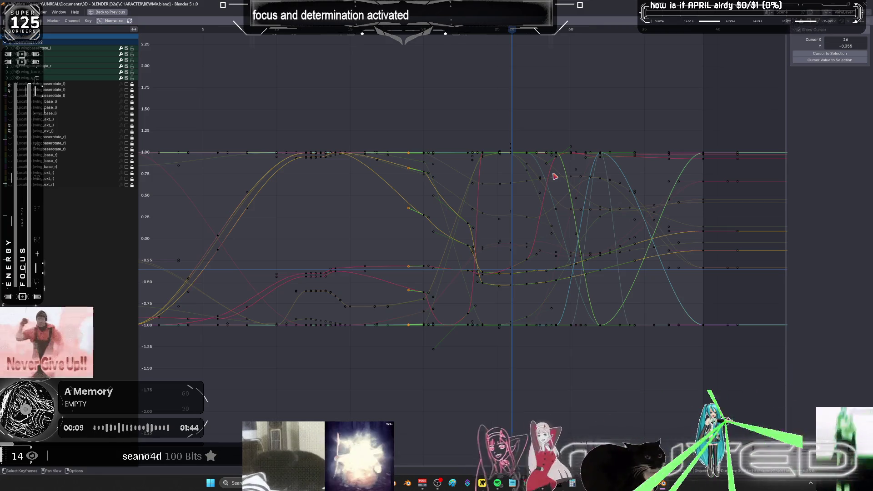
{"action": "key", "text": "alt+Tab"}
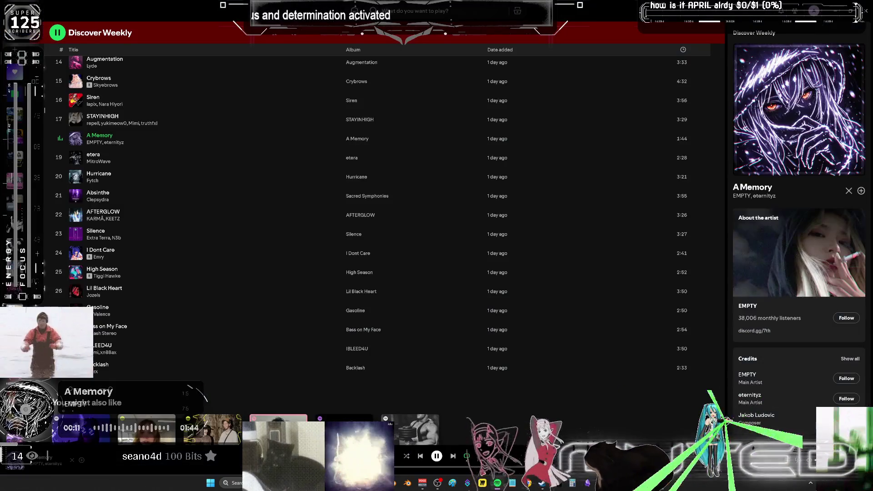
{"action": "left_click", "coordinate": [453, 456]}
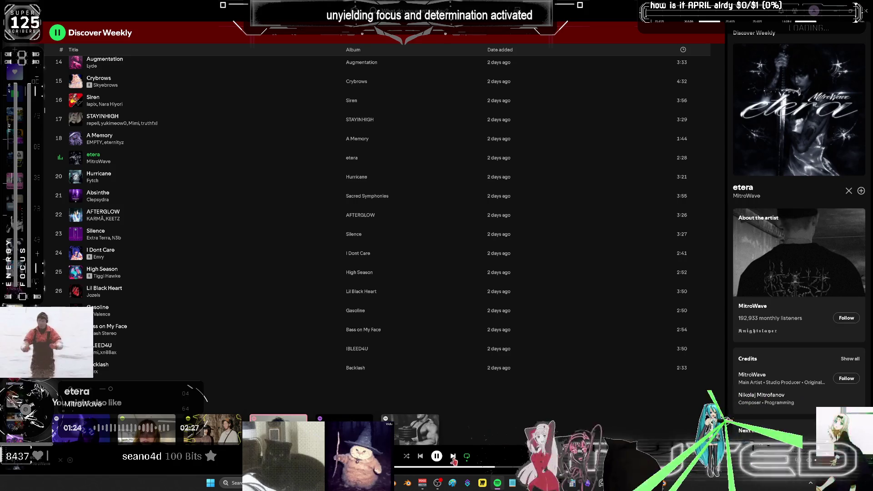
{"action": "left_click", "coordinate": [454, 460]}
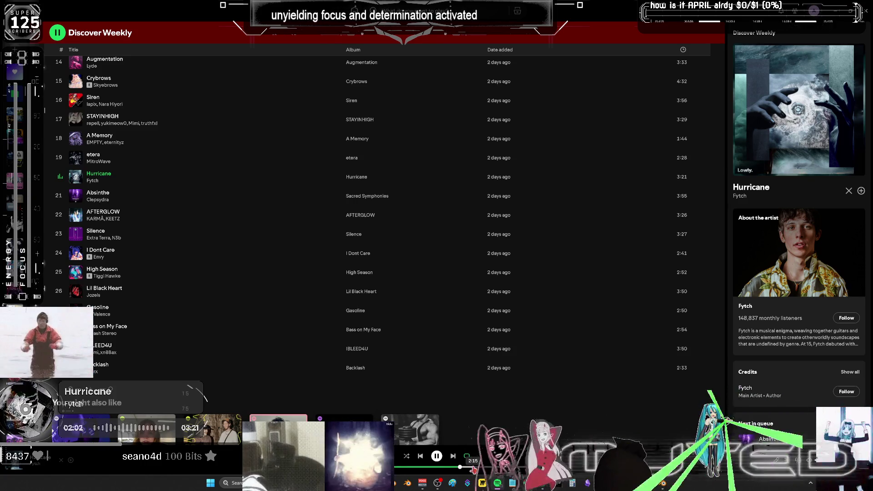
{"action": "left_click", "coordinate": [453, 456]}
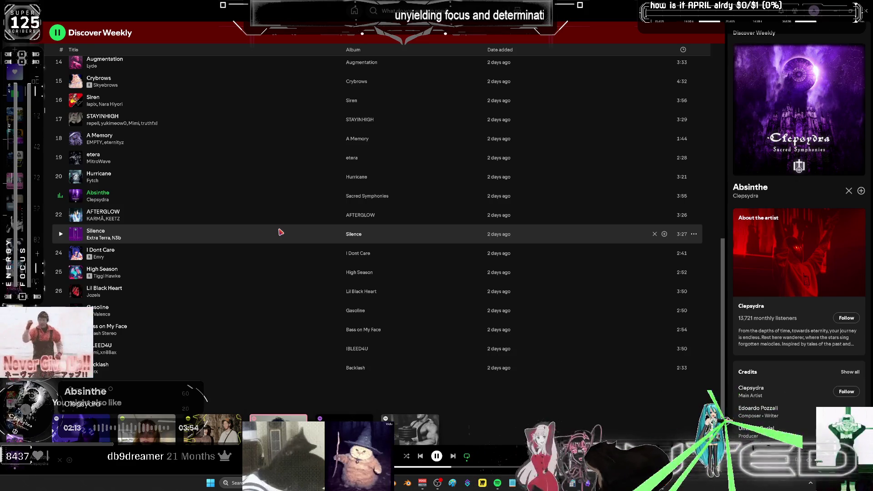
{"action": "right_click", "coordinate": [281, 233]}
{"action": "left_click", "coordinate": [279, 197]}
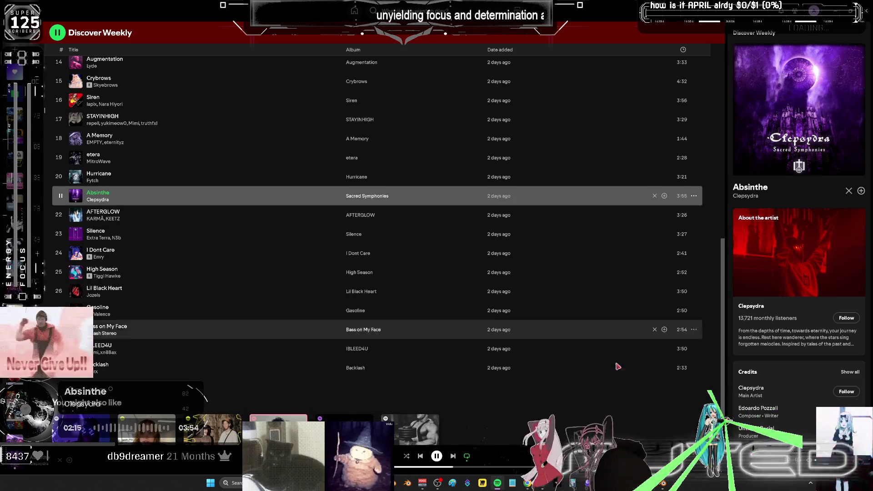
{"action": "key", "text": "alt+Tab"}
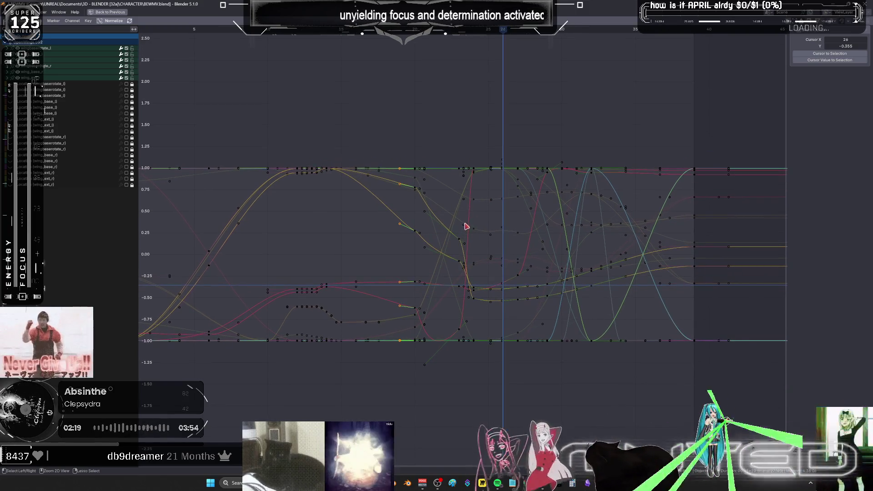
Restore the layout, scrub the dive back and forth between frames 5 and 33, and show the bones again.
{"action": "key", "text": "ctrl+space"}
{"action": "scroll", "coordinate": [399, 182], "scroll_direction": "down", "scroll_amount": 7, "text": "alt"}
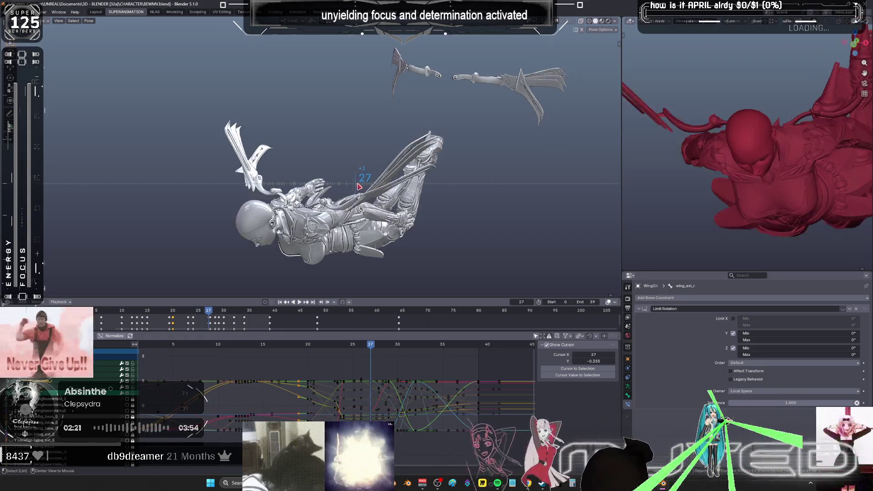
{"action": "scroll", "coordinate": [373, 190], "scroll_direction": "up", "scroll_amount": 6, "text": "alt"}
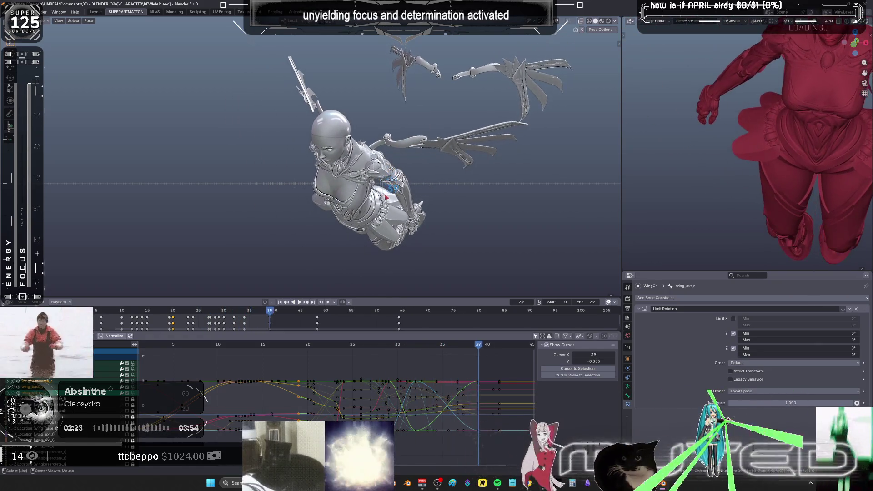
{"action": "scroll", "coordinate": [356, 200], "scroll_direction": "up", "scroll_amount": 20, "text": "alt"}
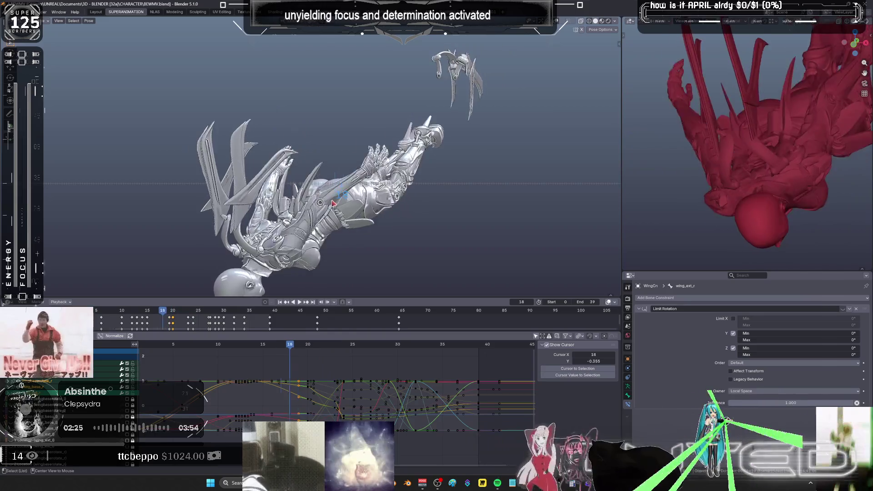
{"action": "scroll", "coordinate": [309, 205], "scroll_direction": "down", "scroll_amount": 6, "text": "alt"}
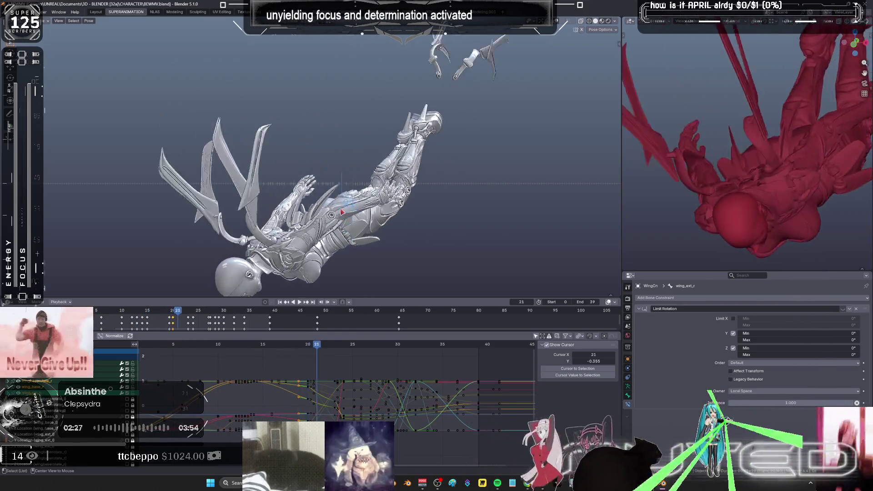
{"action": "scroll", "coordinate": [316, 210], "scroll_direction": "down", "scroll_amount": 7, "text": "alt"}
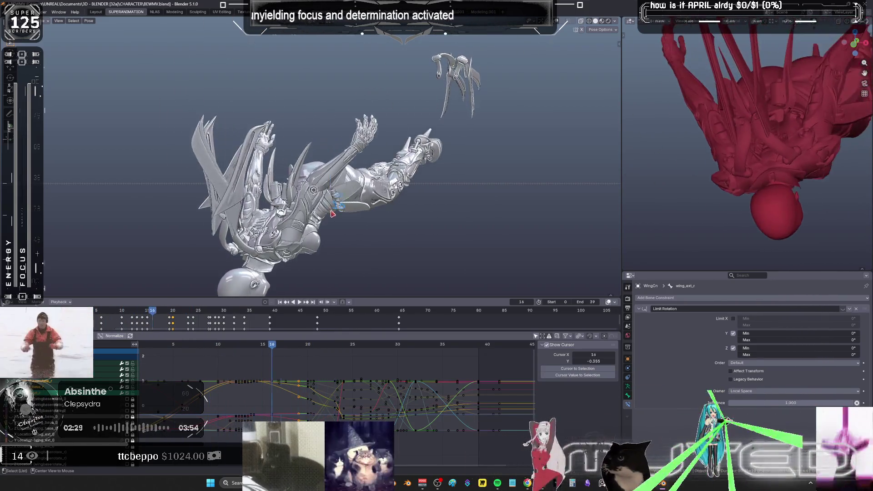
{"action": "scroll", "coordinate": [341, 207], "scroll_direction": "down", "scroll_amount": 10, "text": "alt"}
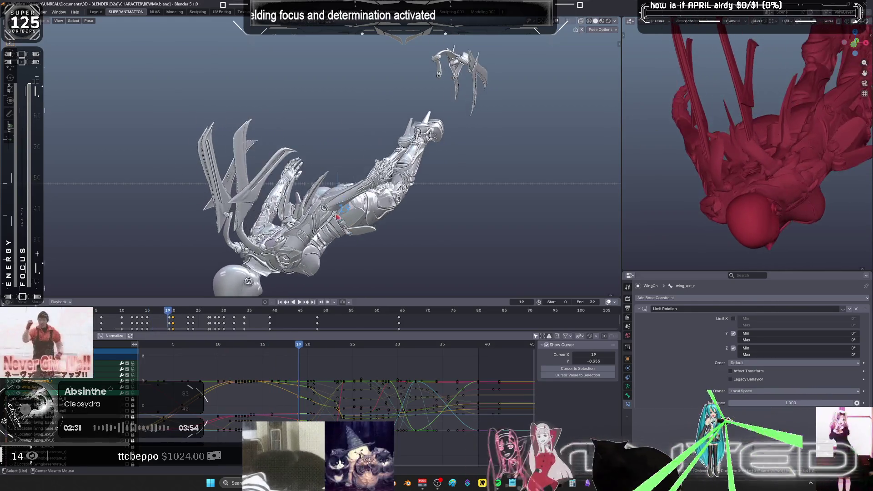
{"action": "scroll", "coordinate": [341, 207], "scroll_direction": "up", "scroll_amount": 10, "text": "alt"}
{"action": "scroll", "coordinate": [336, 217], "scroll_direction": "down", "scroll_amount": 5, "text": "alt"}
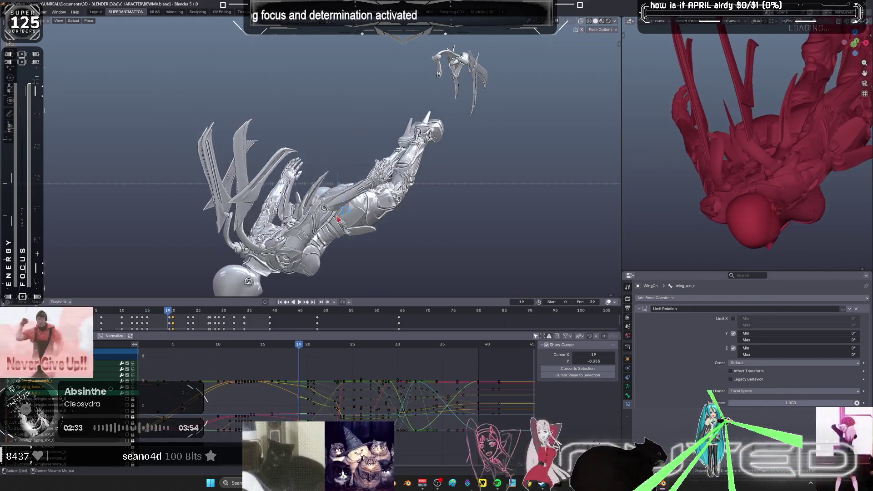
{"action": "scroll", "coordinate": [350, 221], "scroll_direction": "down", "scroll_amount": 3, "text": "alt"}
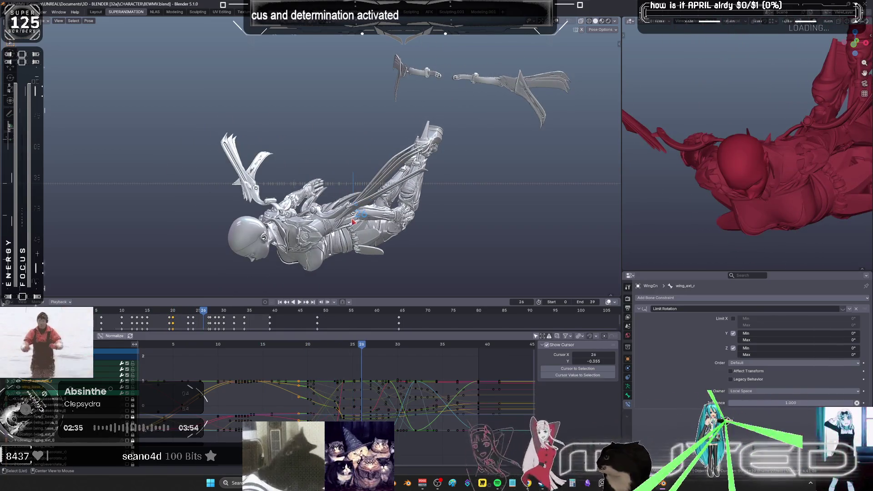
{"action": "scroll", "coordinate": [354, 222], "scroll_direction": "up", "scroll_amount": 7, "text": "alt"}
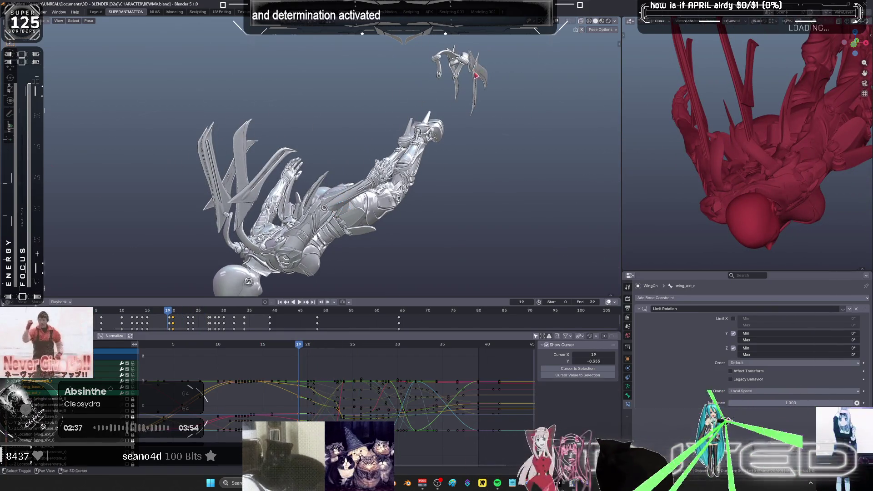
{"action": "key", "text": "shift+alt+z"}
{"action": "middle_click_drag", "start_coordinate": [476, 75], "coordinate": [419, 136]}
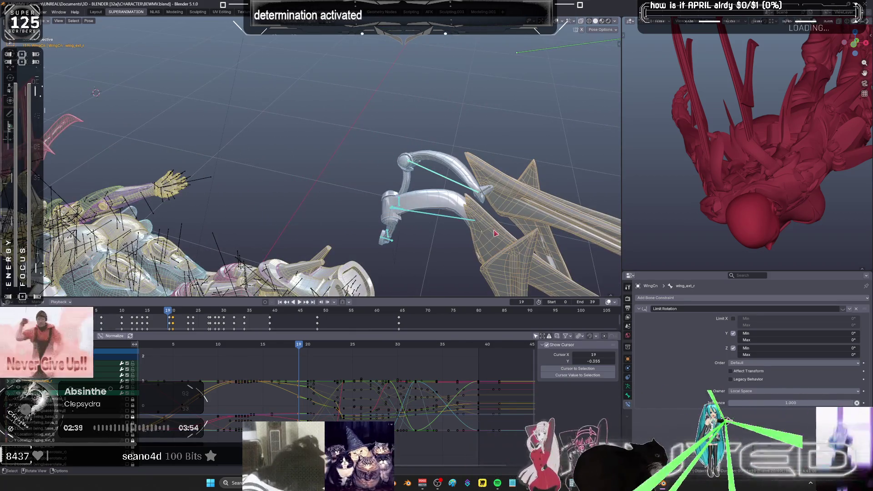
Select the wing tip bones and switch their middle keyframes to Bézier interpolation.
{"action": "left_click_drag", "start_coordinate": [439, 232], "coordinate": [455, 175]}
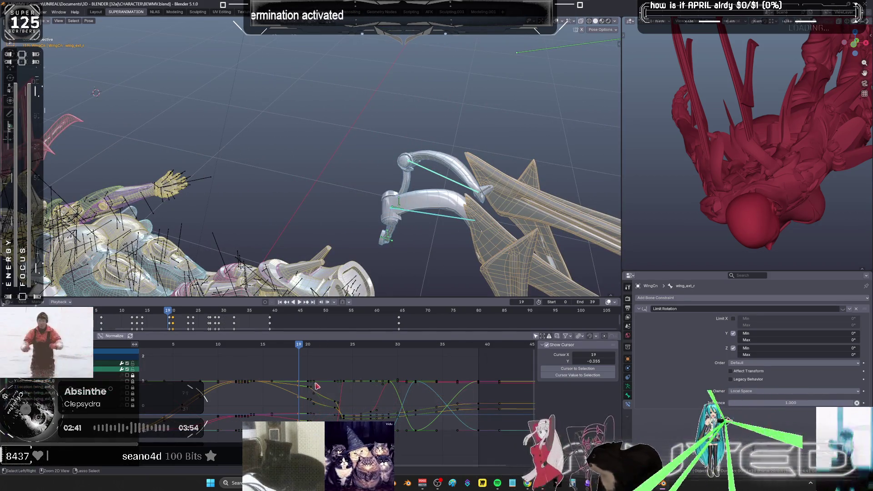
{"action": "key", "text": "ctrl+space"}
{"action": "middle_click_drag", "start_coordinate": [434, 309], "coordinate": [452, 291], "text": "ctrl"}
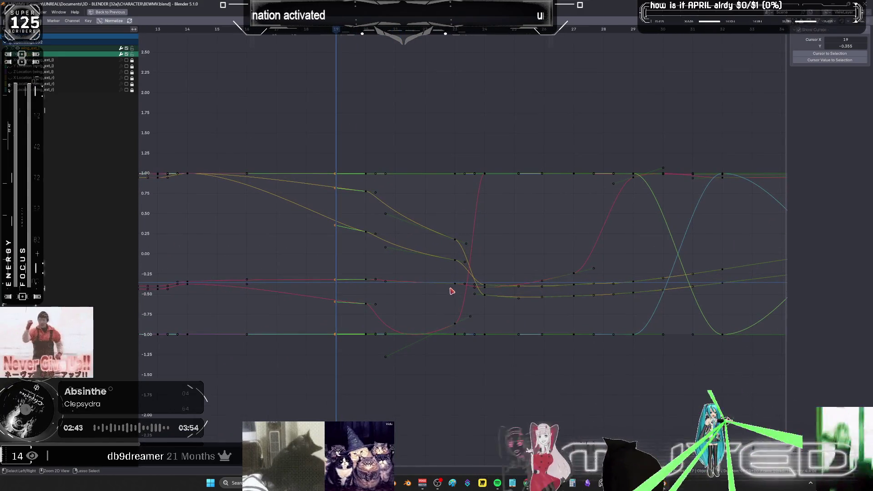
{"action": "key", "text": "alt+a"}
{"action": "key", "text": "b"}
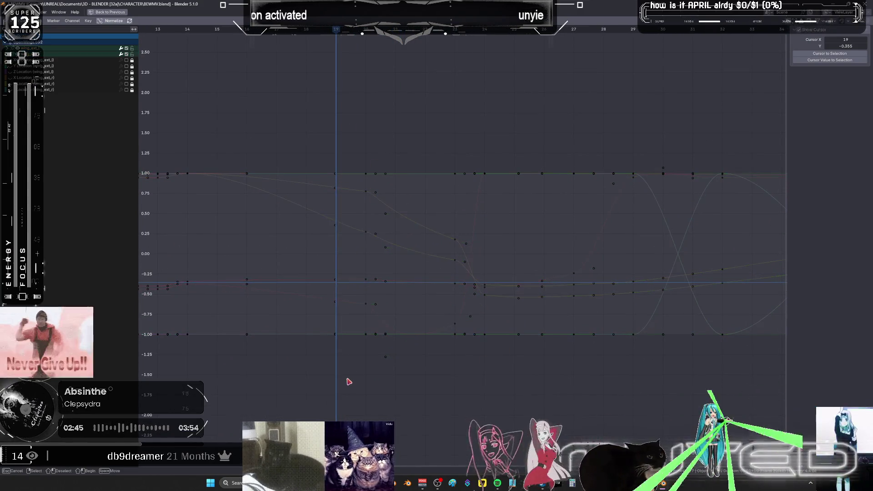
{"action": "mouse_move", "coordinate": [526, 130]}
{"action": "left_mouse_down"}
{"action": "mouse_move", "coordinate": [368, 381]}
{"action": "mouse_move", "coordinate": [269, 382]}
{"action": "left_mouse_up"}
{"action": "right_click", "coordinate": [381, 235]}
{"action": "mouse_move", "coordinate": [369, 235]}
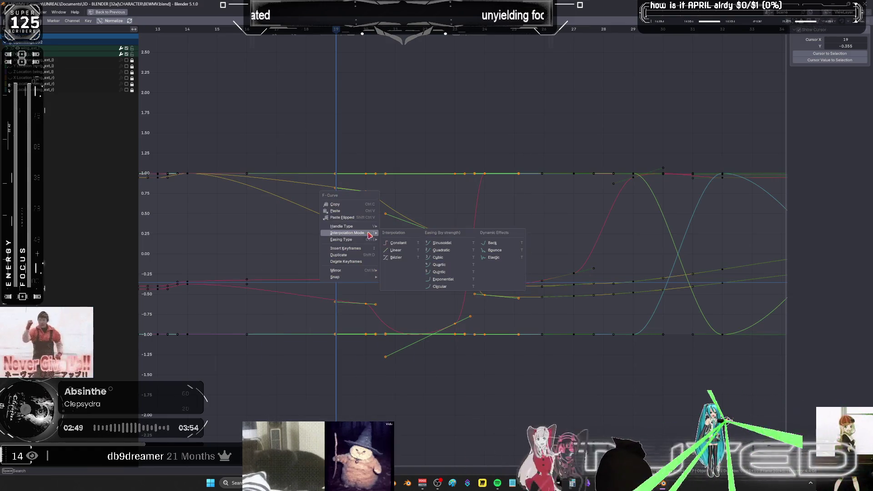
{"action": "left_click", "coordinate": [398, 258]}
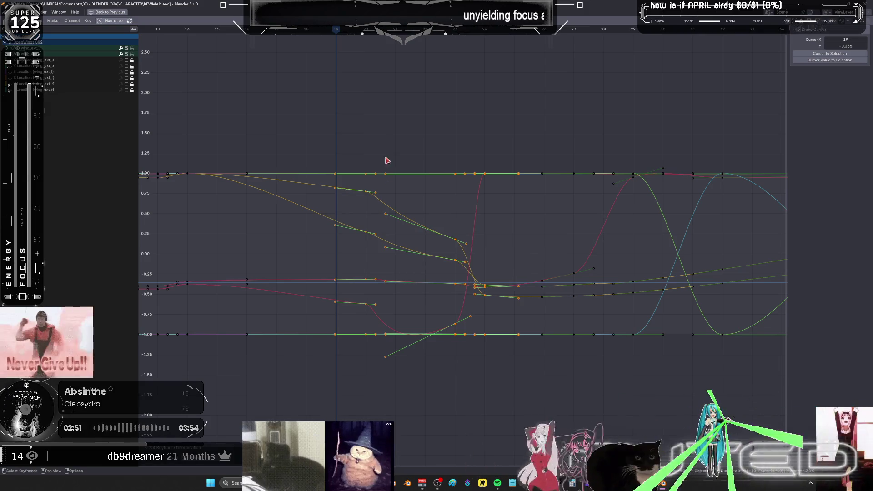
Delete the frame-20 keyframes and move the frame-23 keyframes back to frame 20 with g-3.
{"action": "left_click_drag", "start_coordinate": [390, 137], "coordinate": [363, 388]}
{"action": "key", "text": "Delete"}
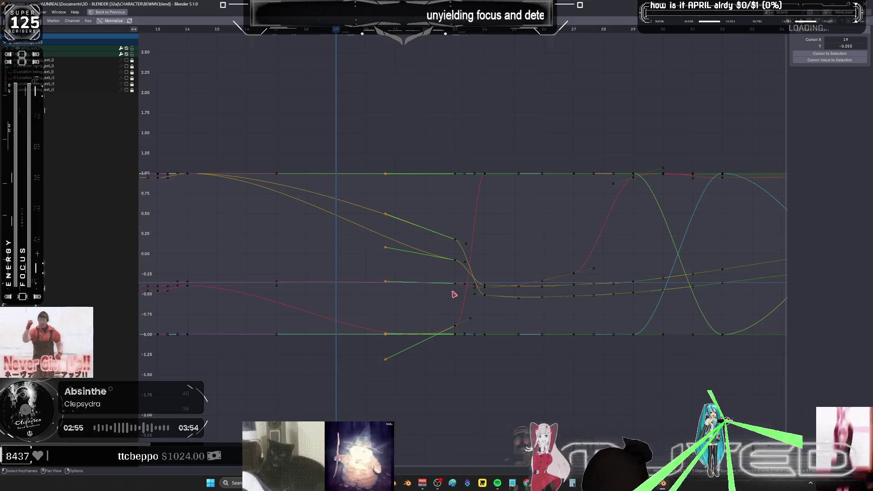
{"action": "left_click_drag", "start_coordinate": [444, 140], "coordinate": [465, 363]}
{"action": "type", "text": "g"}
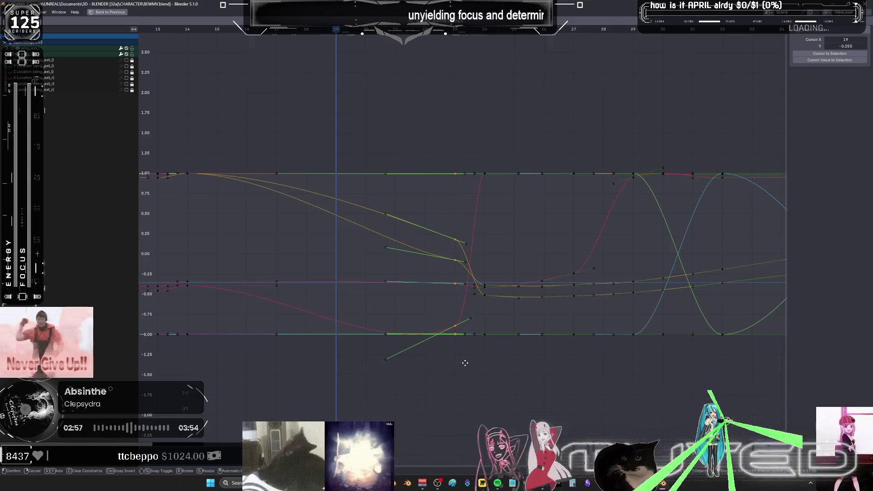
{"action": "type", "text": "-3"}
{"action": "key", "text": "Return"}
{"action": "key", "text": "ctrl+space"}
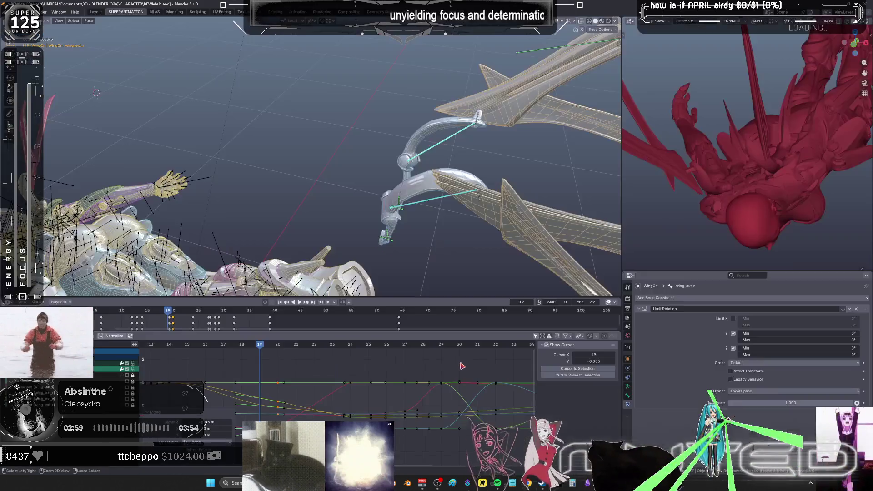
Hide overlays for a plain shaded model, maximize the 3D view, and review frames 10 to 17.
{"action": "mouse_move", "coordinate": [327, 182]}
{"action": "middle_mouse_down"}
{"action": "mouse_move", "coordinate": [301, 212]}
{"action": "mouse_move", "coordinate": [278, 182]}
{"action": "mouse_move", "coordinate": [264, 200]}
{"action": "middle_mouse_up"}
{"action": "key", "text": "shift+alt+z"}
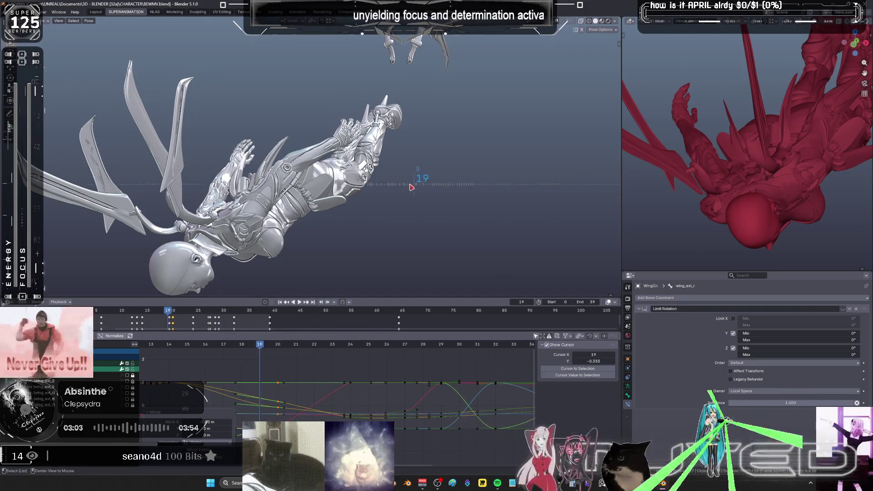
{"action": "mouse_move", "coordinate": [411, 186]}
{"action": "left_mouse_down"}
{"action": "mouse_move", "coordinate": [370, 185]}
{"action": "mouse_move", "coordinate": [453, 168]}
{"action": "left_mouse_up"}
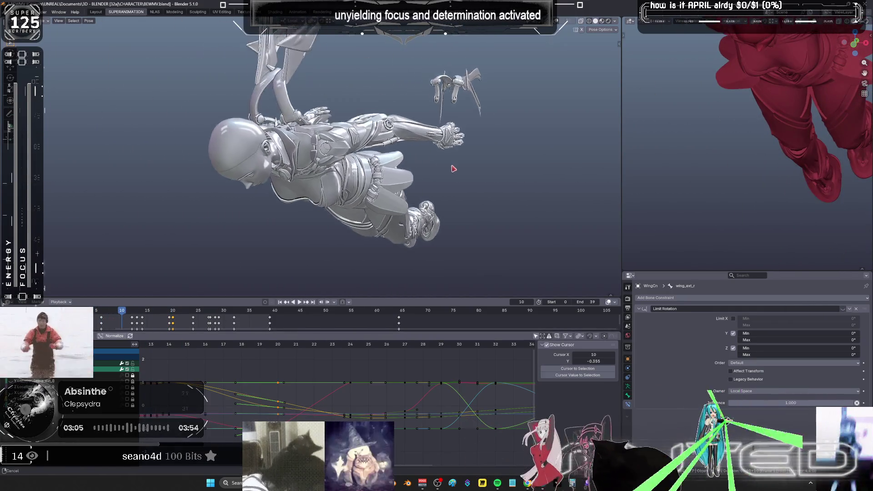
{"action": "key", "text": "ctrl+space"}
{"action": "middle_click_drag", "start_coordinate": [454, 168], "coordinate": [391, 274]}
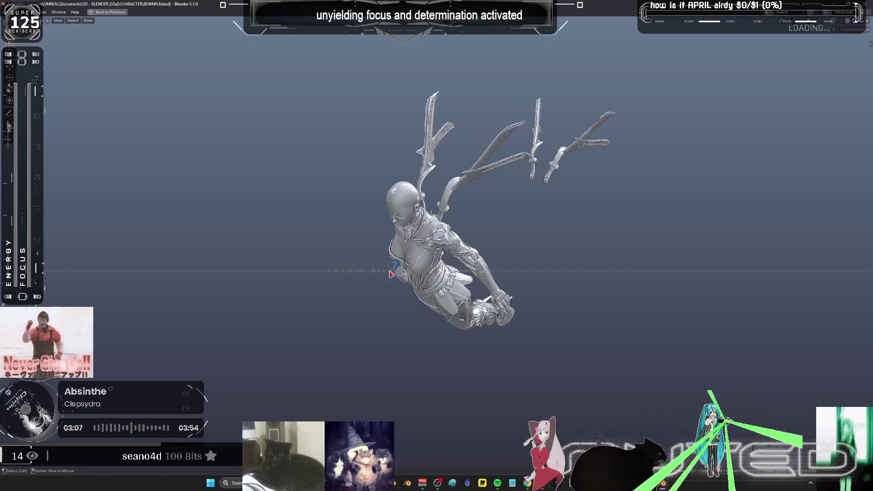
{"action": "mouse_move", "coordinate": [391, 275]}
{"action": "left_mouse_down"}
{"action": "mouse_move", "coordinate": [446, 288]}
{"action": "mouse_move", "coordinate": [379, 282]}
{"action": "left_mouse_up"}
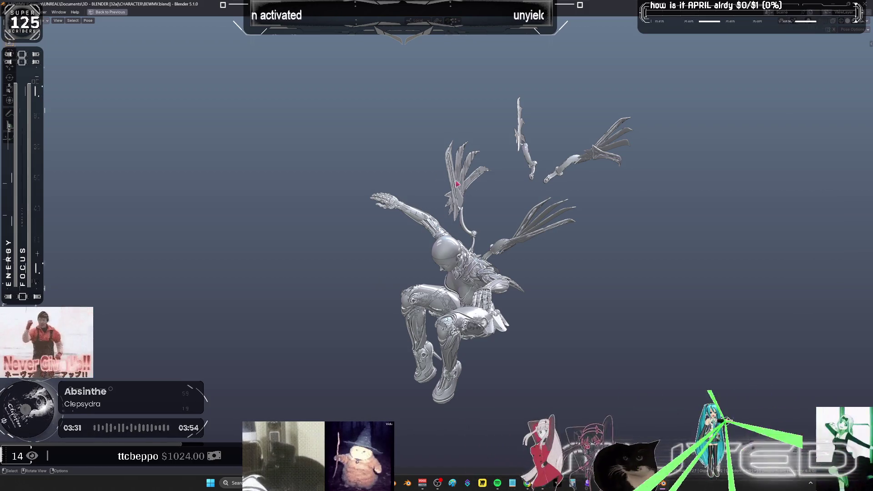
Restore the animation layout and check the frame-17 pose with and without overlays.
{"action": "key", "text": "shift+alt+z"}
{"action": "middle_click_drag", "start_coordinate": [457, 184], "coordinate": [463, 219]}
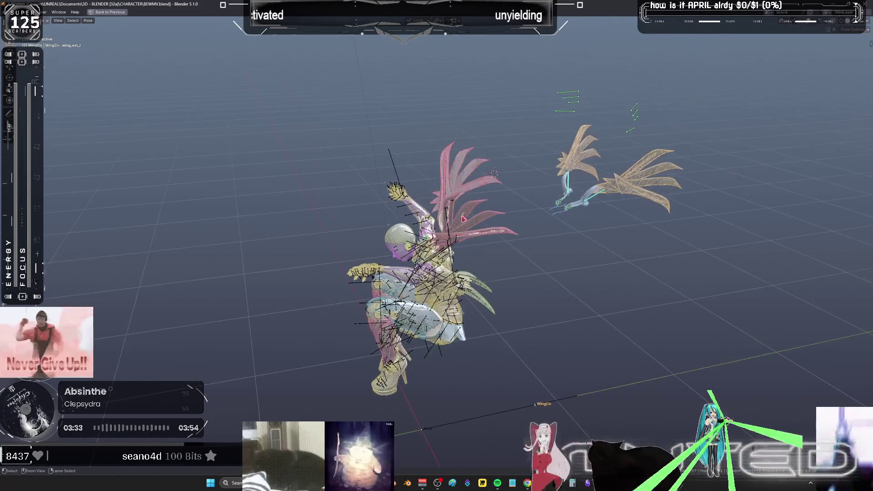
{"action": "key", "text": "ctrl+space"}
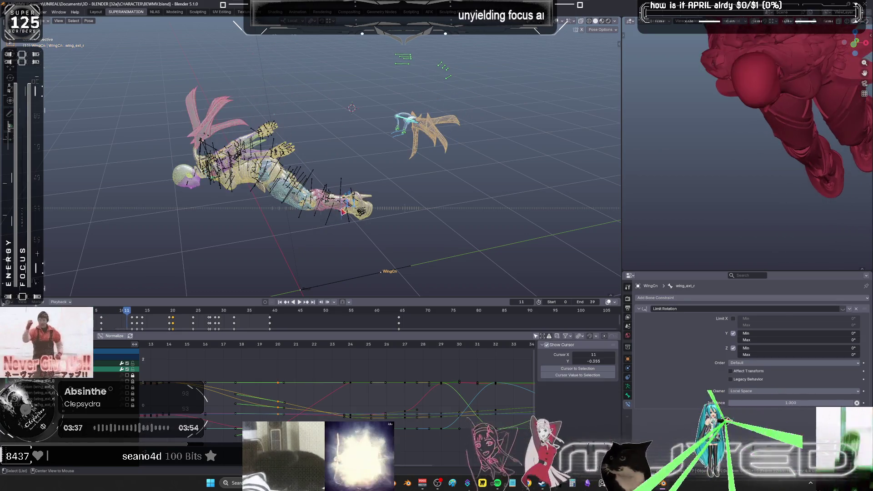
{"action": "left_click_drag", "start_coordinate": [344, 211], "coordinate": [380, 230]}
{"action": "key", "text": "shift+alt+z"}
{"action": "scroll", "coordinate": [361, 193], "scroll_direction": "up", "scroll_amount": 6}
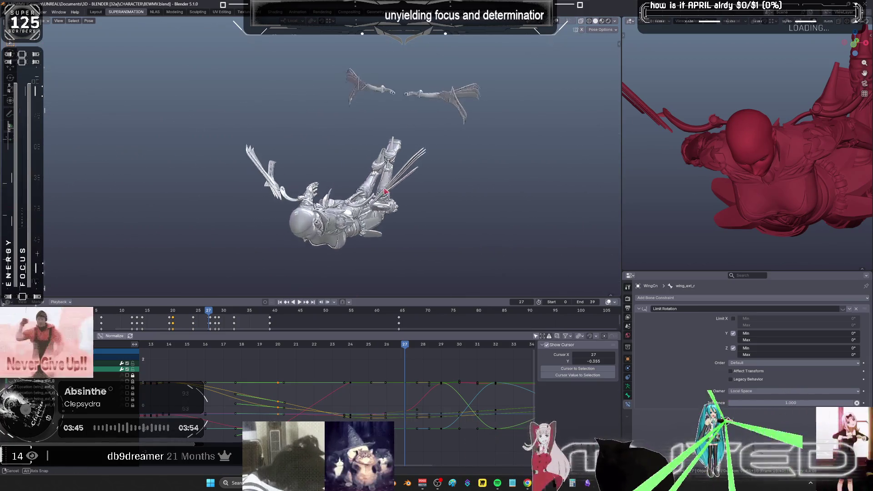
{"action": "key", "text": "shift+alt+z"}
{"action": "middle_click_drag", "start_coordinate": [362, 193], "coordinate": [434, 120]}
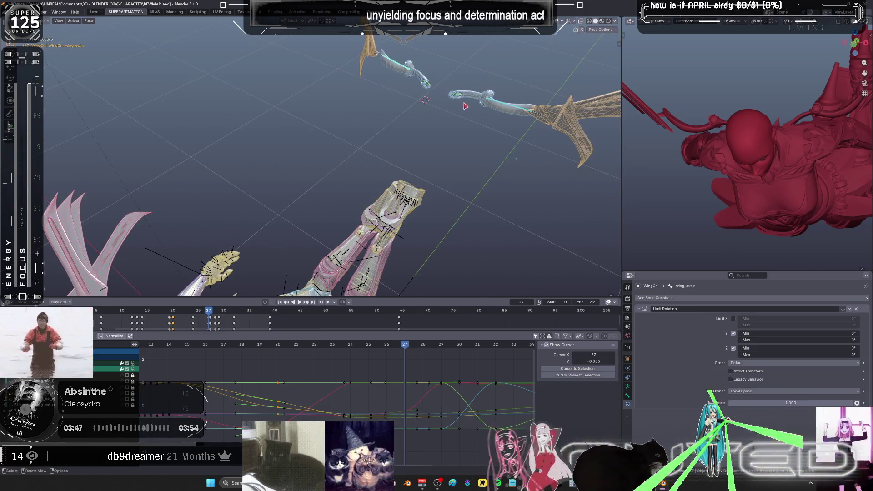
Select the wing bones and frame the whole character at frame 22.
{"action": "left_click_drag", "start_coordinate": [423, 82], "coordinate": [406, 63]}
{"action": "mouse_move", "coordinate": [484, 125]}
{"action": "left_mouse_down"}
{"action": "mouse_move", "coordinate": [505, 111]}
{"action": "mouse_move", "coordinate": [482, 114]}
{"action": "left_mouse_up"}
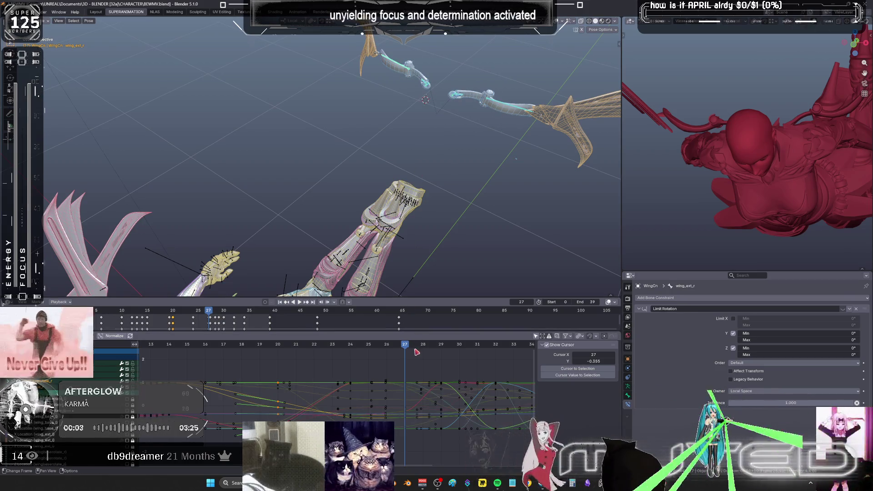
{"action": "middle_click_drag", "start_coordinate": [431, 398], "coordinate": [407, 380], "text": "ctrl"}
{"action": "key", "text": "shift+c"}
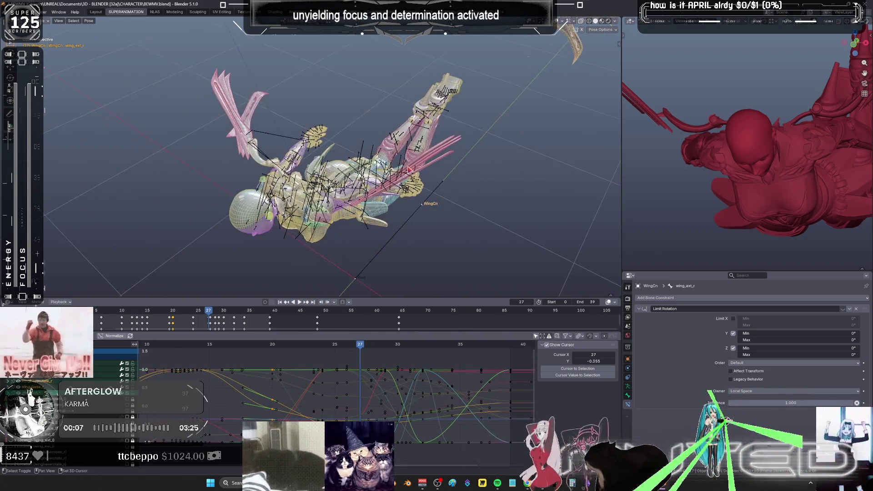
{"action": "key", "text": "shift+alt+z"}
{"action": "left_click_drag", "start_coordinate": [418, 208], "coordinate": [404, 209]}
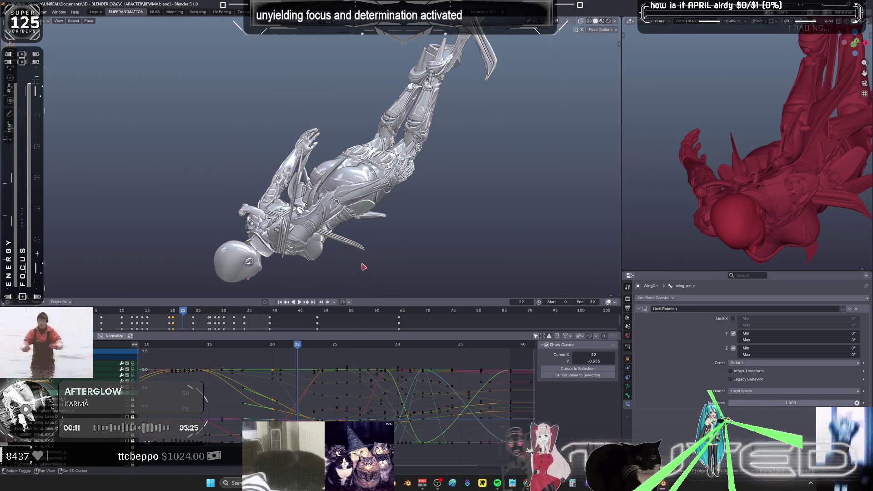
{"action": "mouse_move", "coordinate": [362, 264]}
{"action": "middle_mouse_down"}
{"action": "mouse_move", "coordinate": [430, 127]}
{"action": "mouse_move", "coordinate": [424, 115]}
{"action": "middle_mouse_up"}
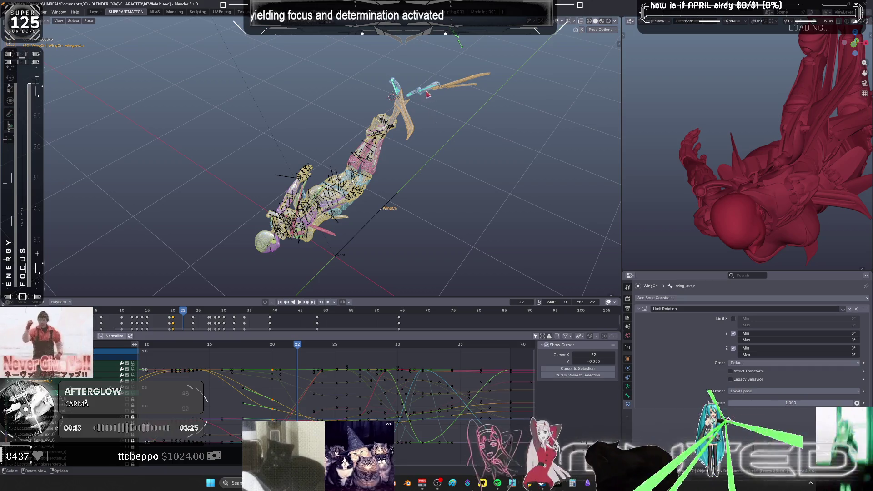
Key the wing bones' rotation at frame 22.
{"action": "key", "text": "r"}
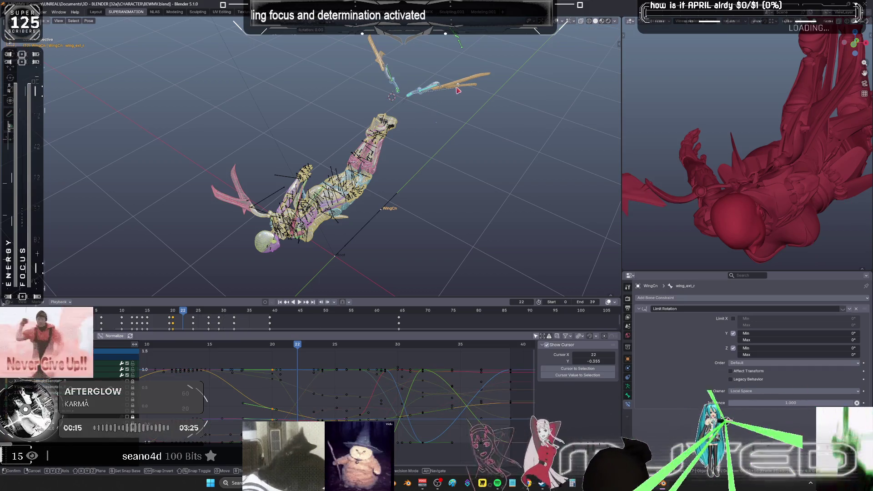
{"action": "right_click", "coordinate": [458, 91]}
{"action": "left_click_drag", "start_coordinate": [385, 74], "coordinate": [386, 75]}
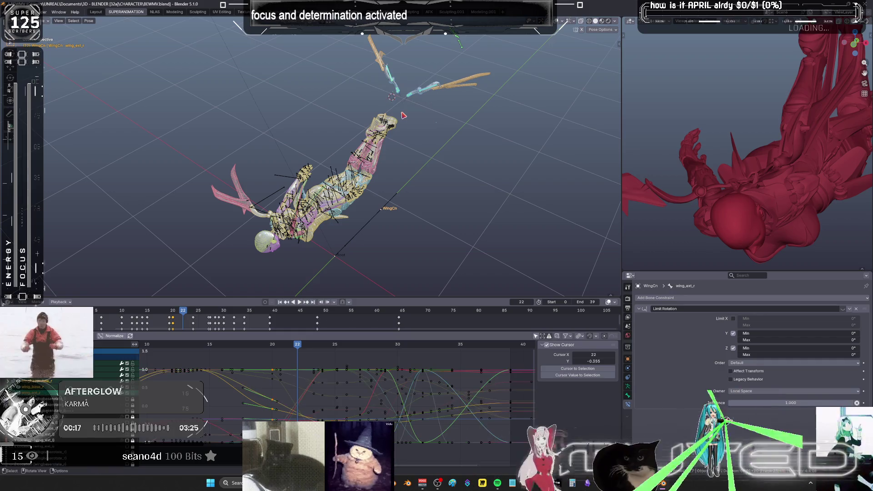
{"action": "key", "text": "k"}
{"action": "key", "text": "Return"}
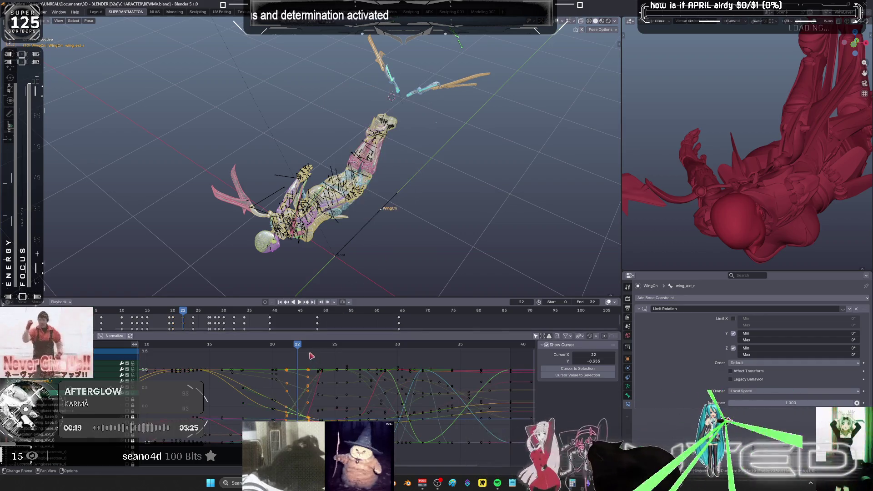
Rotate the wing bones into a new pose and key their rotation at frame 23.
{"action": "left_click_drag", "start_coordinate": [301, 348], "coordinate": [306, 349]}
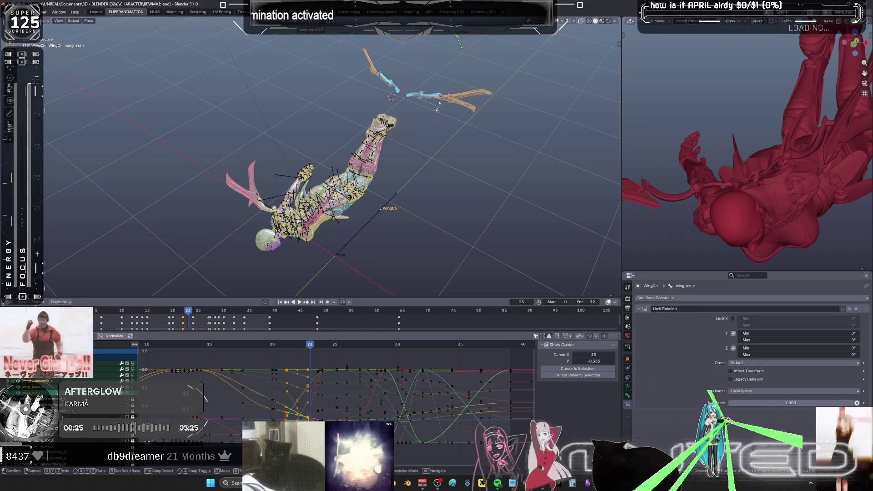
{"action": "key", "text": "r"}
{"action": "left_click", "coordinate": [439, 108]}
{"action": "key", "text": "i"}
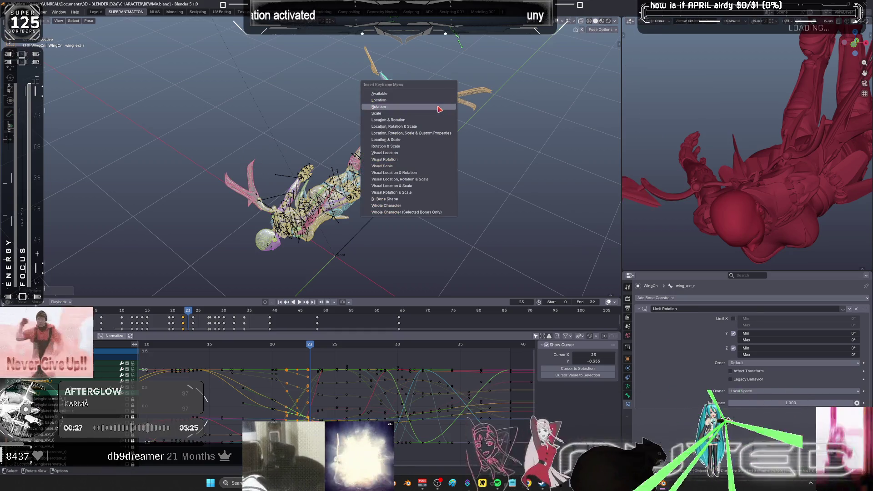
{"action": "key", "text": "Return"}
{"action": "key", "text": "space"}
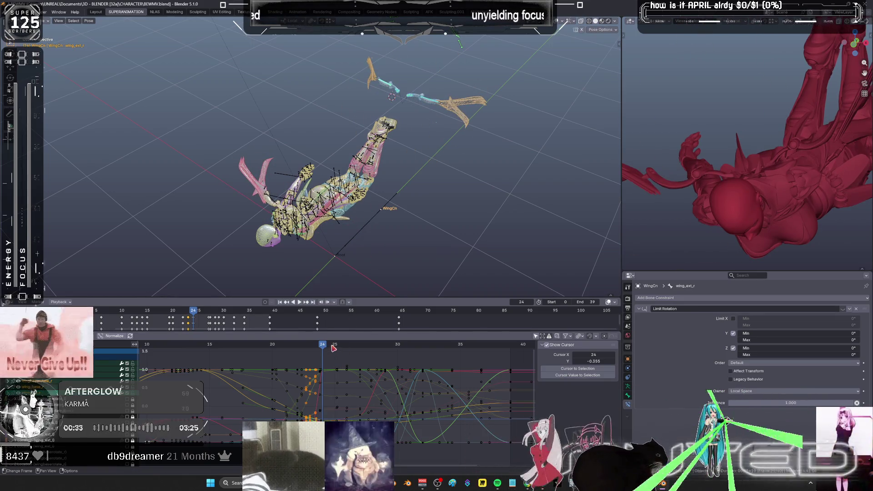
{"action": "mouse_move", "coordinate": [334, 348]}
{"action": "left_mouse_down"}
{"action": "mouse_move", "coordinate": [499, 347]}
{"action": "mouse_move", "coordinate": [397, 344]}
{"action": "mouse_move", "coordinate": [434, 346]}
{"action": "mouse_move", "coordinate": [423, 348]}
{"action": "left_mouse_up"}
{"action": "mouse_move", "coordinate": [418, 213]}
{"action": "middle_mouse_down"}
{"action": "mouse_move", "coordinate": [432, 148]}
{"action": "mouse_move", "coordinate": [400, 171]}
{"action": "mouse_move", "coordinate": [388, 197]}
{"action": "middle_mouse_up"}
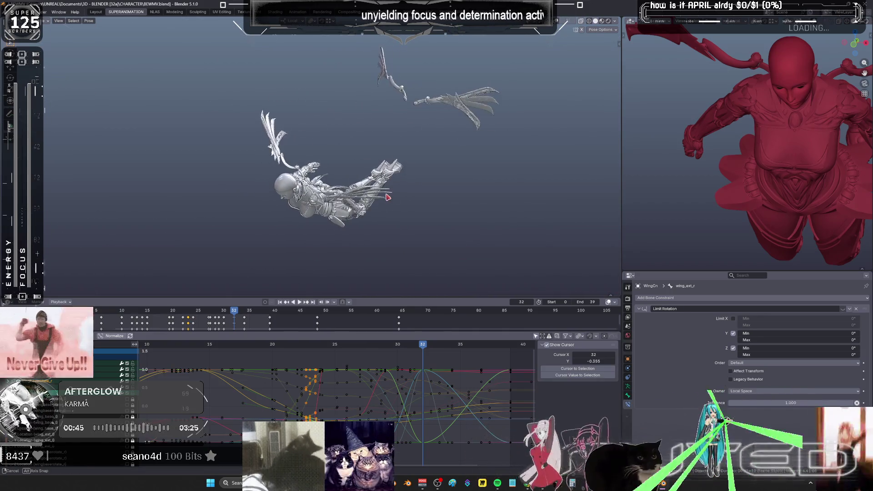
{"action": "key", "text": "space"}
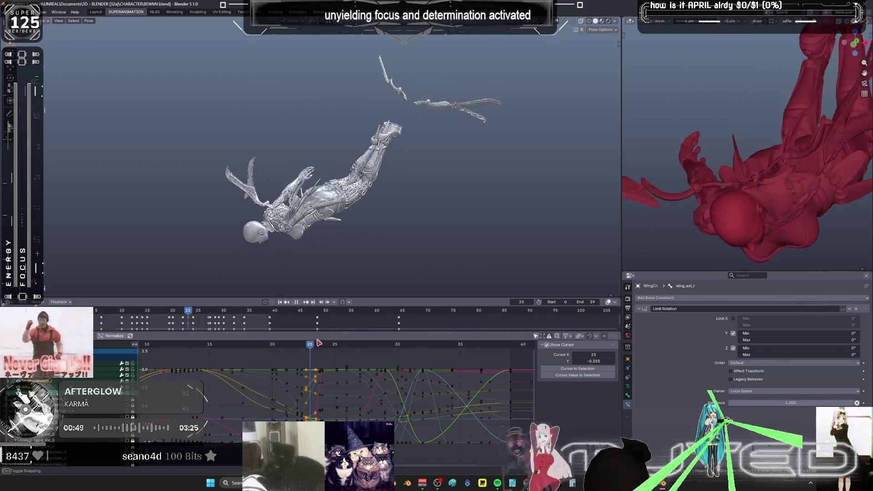
{"action": "mouse_move", "coordinate": [394, 345]}
{"action": "left_mouse_down"}
{"action": "mouse_move", "coordinate": [512, 331]}
{"action": "mouse_move", "coordinate": [399, 324]}
{"action": "mouse_move", "coordinate": [421, 327]}
{"action": "left_mouse_up"}
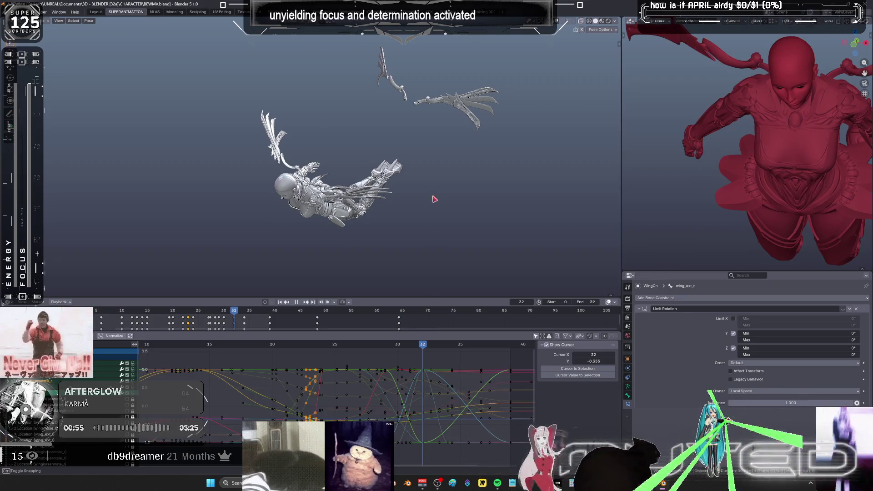
{"action": "mouse_move", "coordinate": [435, 199]}
{"action": "left_mouse_down"}
{"action": "mouse_move", "coordinate": [416, 236]}
{"action": "mouse_move", "coordinate": [431, 166]}
{"action": "left_mouse_up"}
{"action": "middle_click_drag", "start_coordinate": [431, 166], "coordinate": [432, 170]}
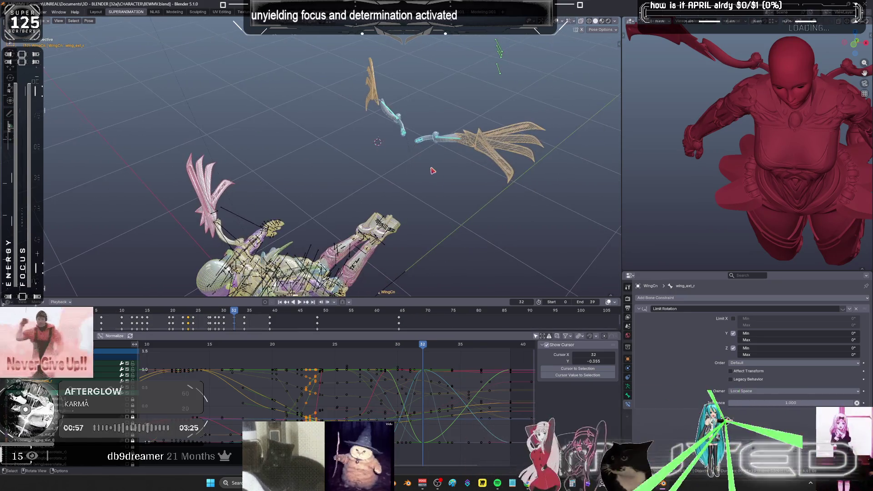
Cancel a trial wing rotation and key the wing bone's current rotation at frame 32.
{"action": "key", "text": "r"}
{"action": "right_click", "coordinate": [444, 175]}
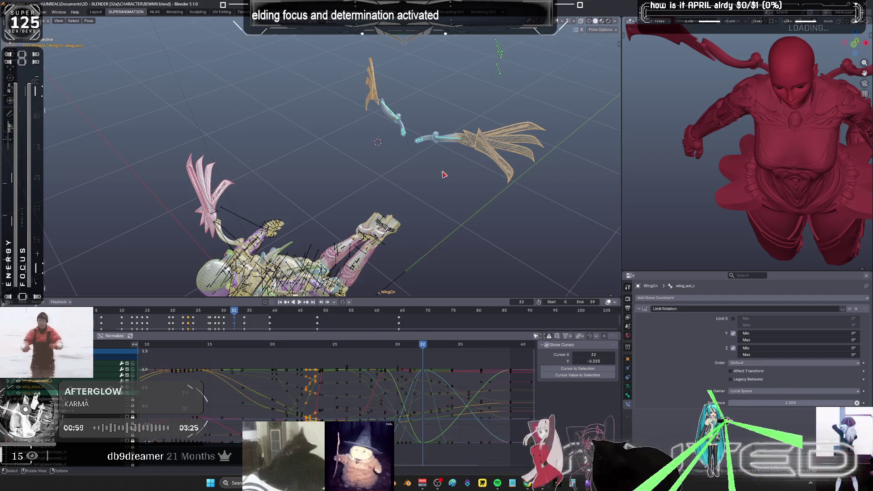
{"action": "key", "text": "k"}
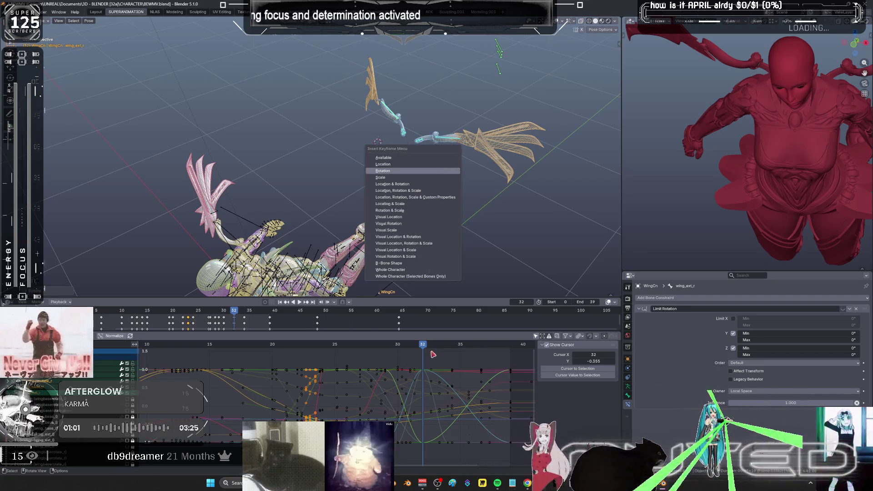
{"action": "key", "text": "Return"}
{"action": "key", "text": "space"}
Key the wing rotation at frame 33, then play ahead to frame 34.
{"action": "key", "text": "space"}
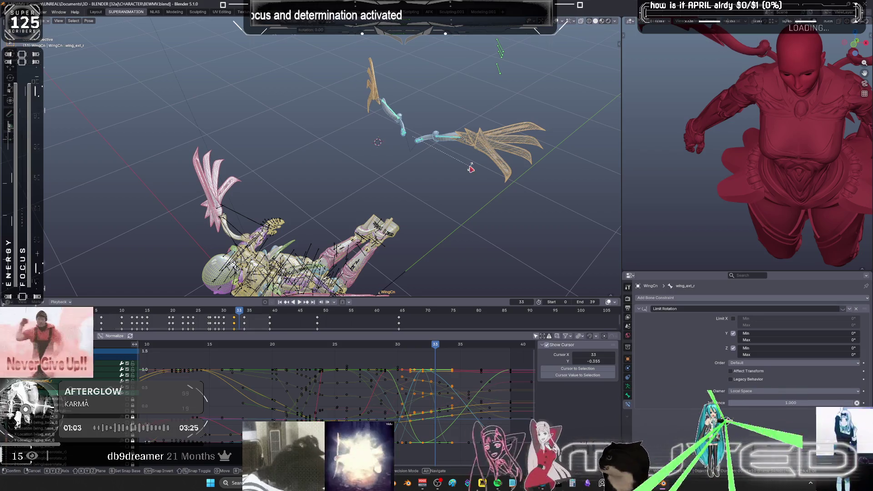
{"action": "key", "text": "k"}
{"action": "key", "text": "Return"}
{"action": "key", "text": "space"}
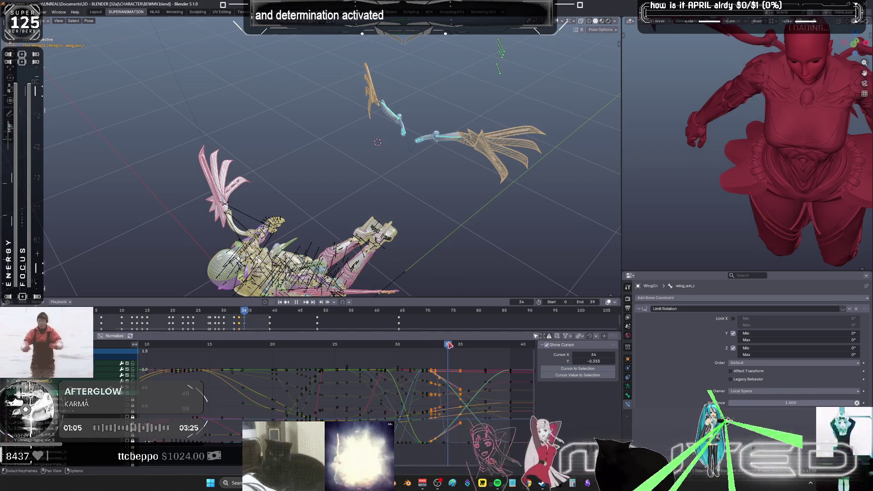
{"action": "key", "text": "space"}
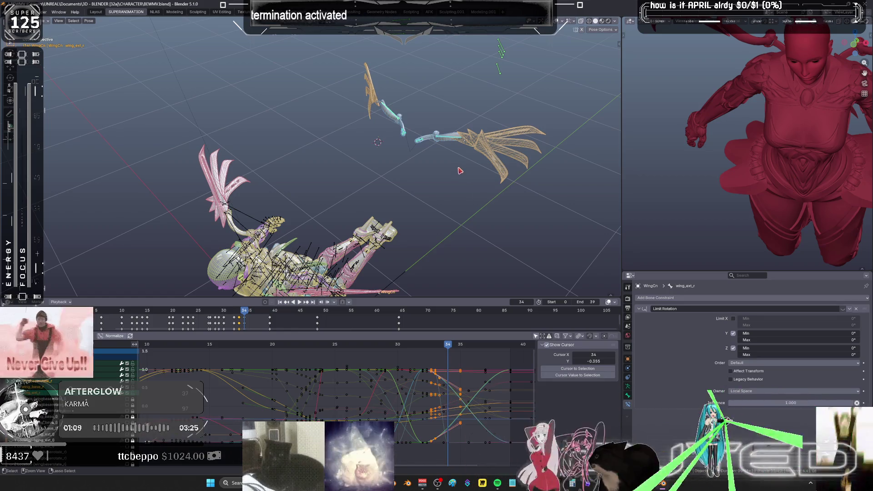
{"action": "scroll", "coordinate": [455, 173], "scroll_direction": "up", "scroll_amount": 3}
Back on frame 33, rotate the wing bone to a new pose and re-key its rotation.
{"action": "key", "text": "Left"}
{"action": "key", "text": "r"}
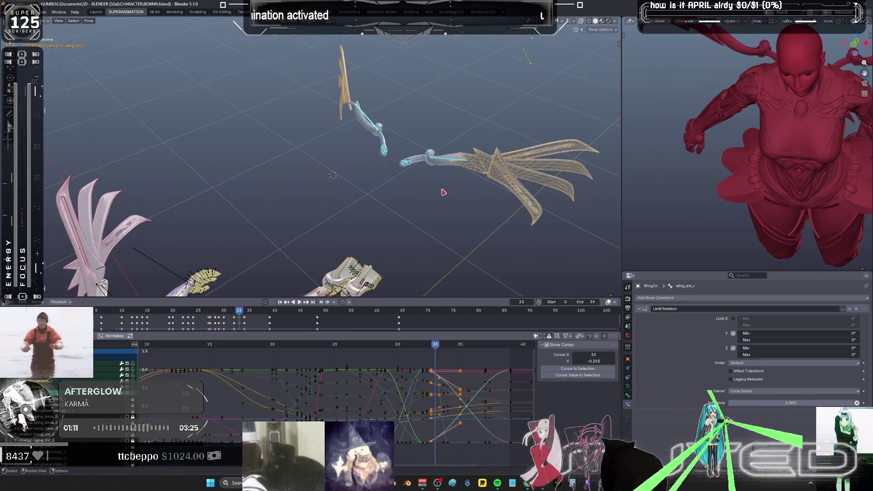
{"action": "left_click", "coordinate": [444, 192]}
{"action": "key", "text": "k"}
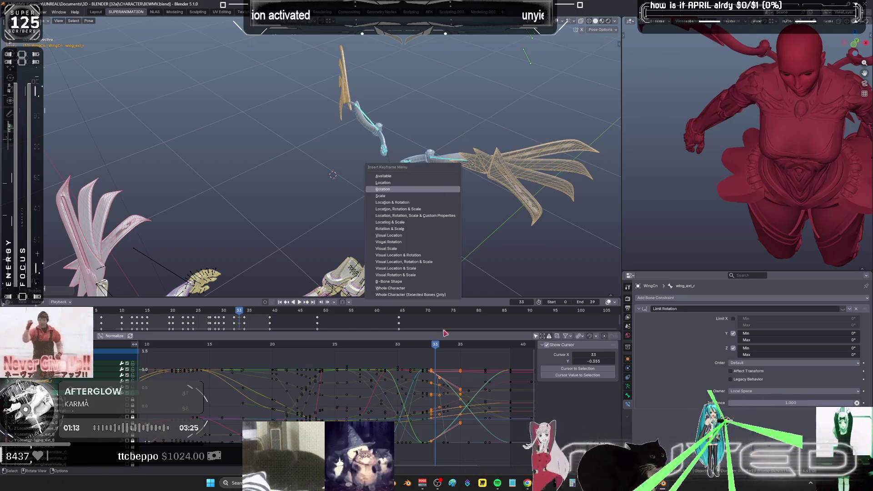
{"action": "key", "text": "Return"}
Rotate the wing bone forward on frame 34 and key its rotation.
{"action": "key", "text": "Right"}
{"action": "key", "text": "r"}
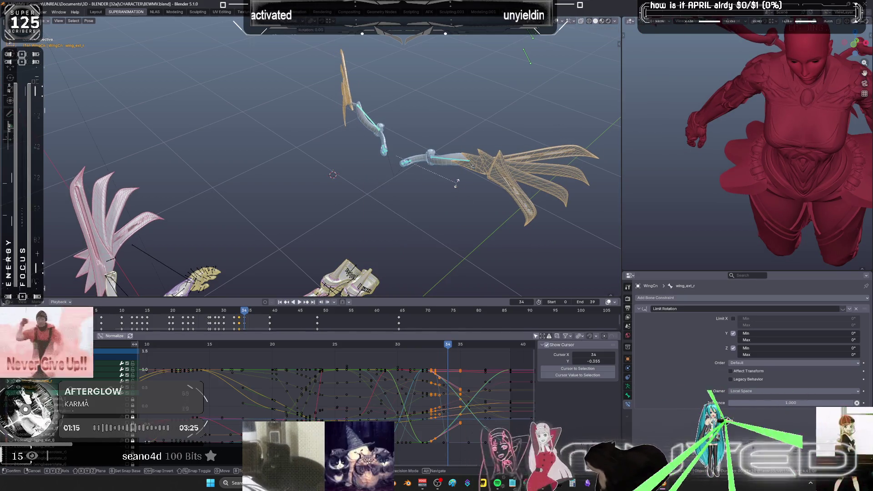
{"action": "left_click", "coordinate": [457, 185]}
{"action": "key", "text": "k"}
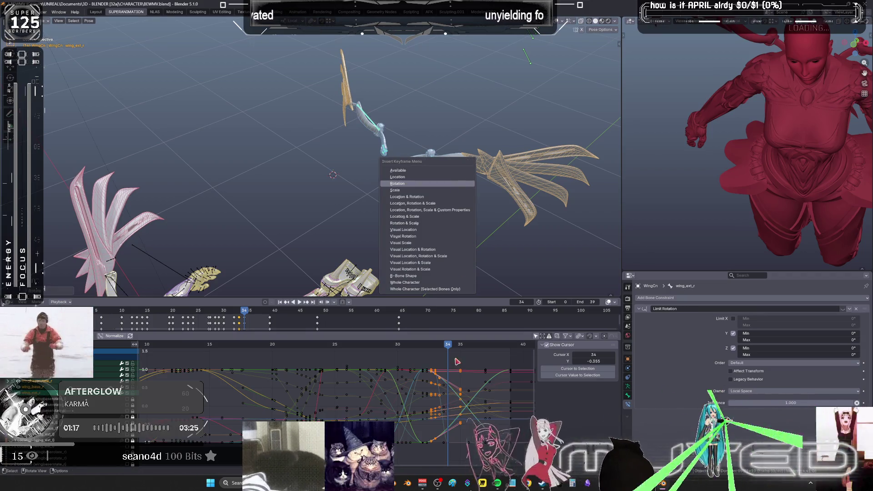
{"action": "key", "text": "Return"}
{"action": "left_click", "coordinate": [461, 344]}
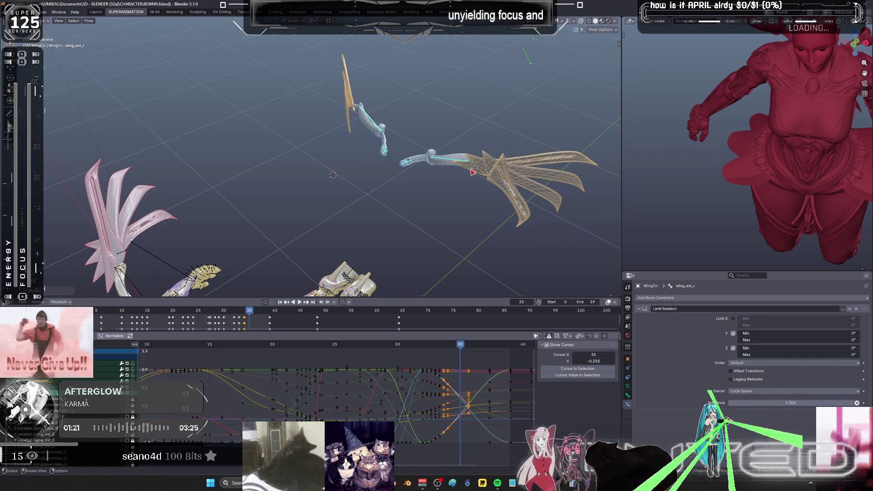
Key the wing bone's rotation at frames 35 and 36.
{"action": "key", "text": "k"}
{"action": "key", "text": "Return"}
{"action": "left_click", "coordinate": [473, 348]}
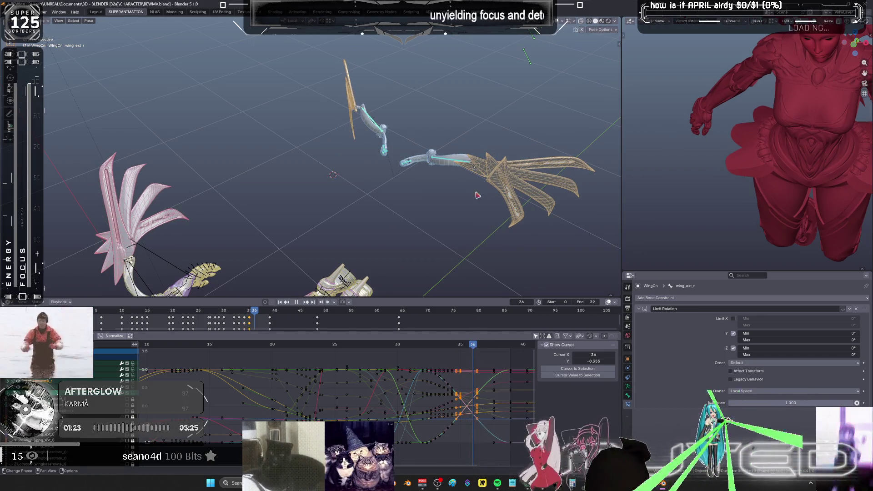
{"action": "key", "text": "r"}
{"action": "key", "text": "Escape"}
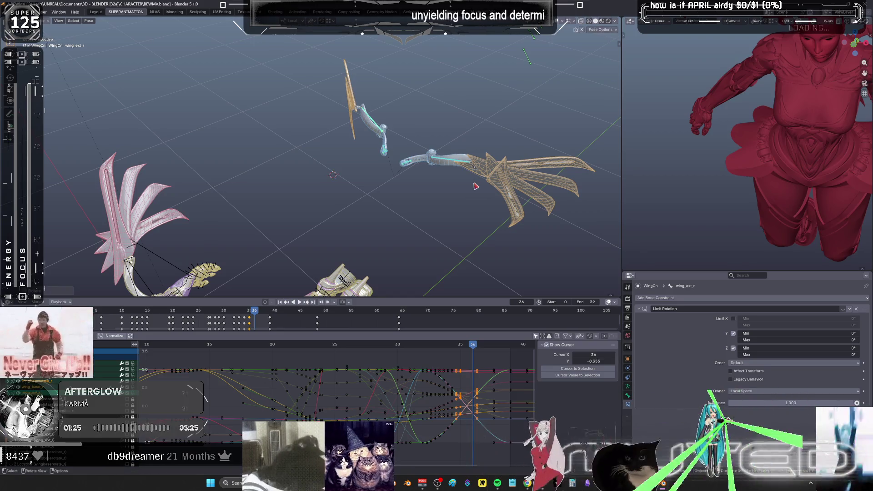
{"action": "key", "text": "k"}
{"action": "key", "text": "Return"}
Key the wing bone's rotation at frame 37.
{"action": "key", "text": "space"}
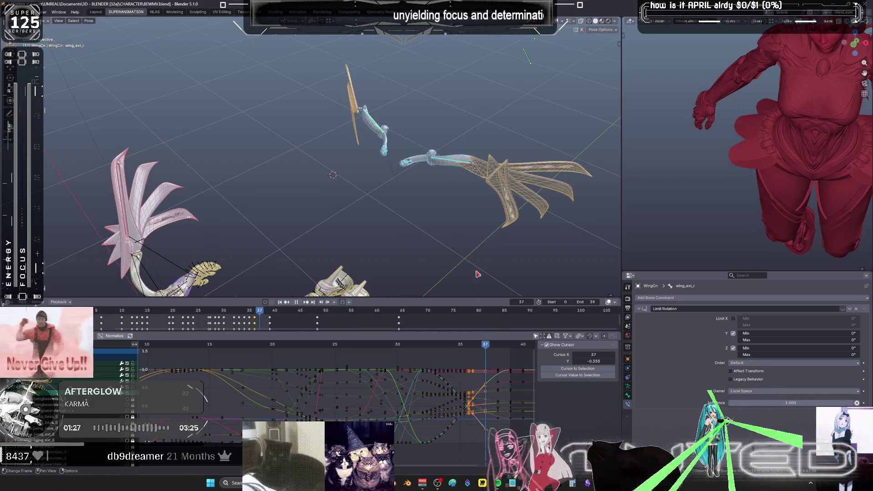
{"action": "key", "text": "r"}
{"action": "key", "text": "Escape"}
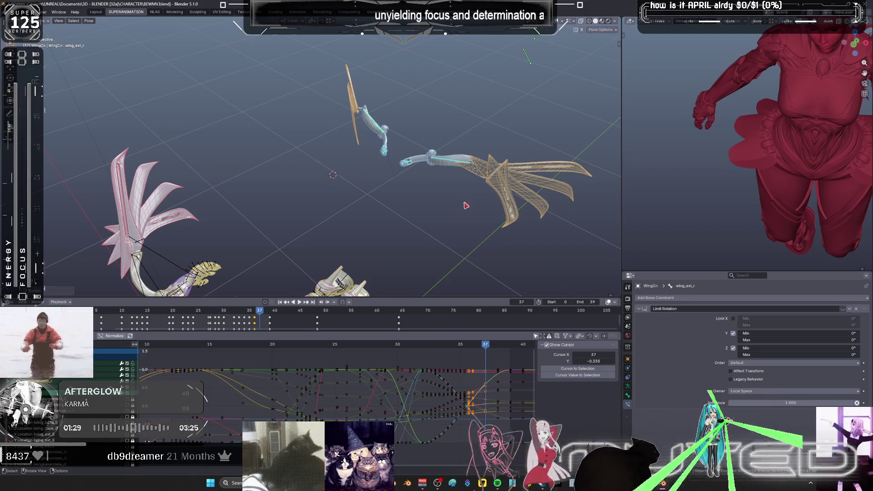
{"action": "key", "text": "k"}
{"action": "key", "text": "Return"}
Key the wing bone's rotation at frame 38, then return to frame 29.
{"action": "key", "text": "space"}
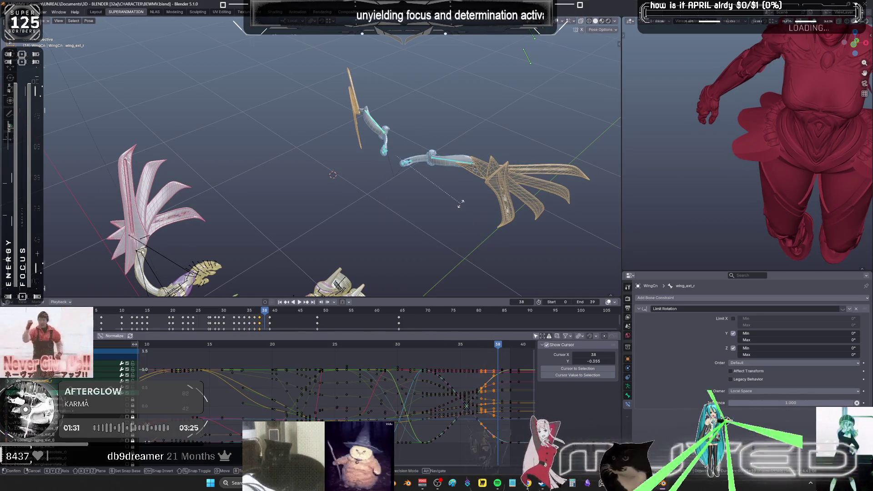
{"action": "key", "text": "space"}
{"action": "key", "text": "r"}
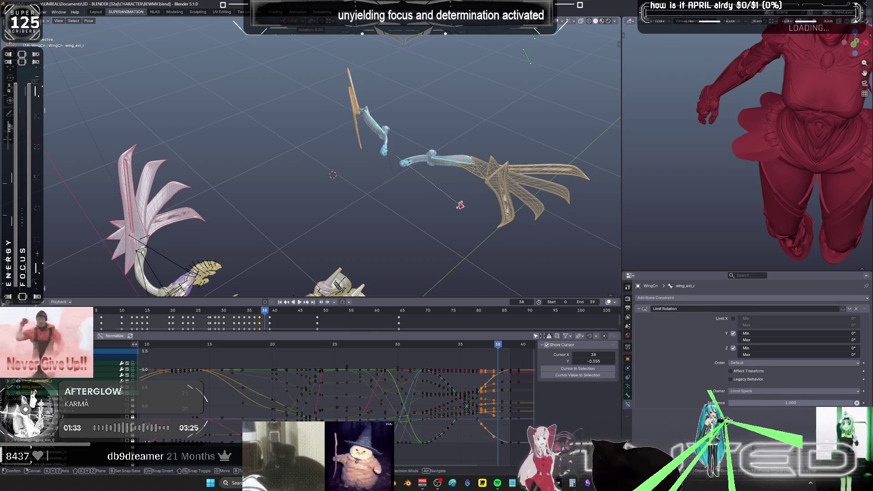
{"action": "key", "text": "Escape"}
{"action": "key", "text": "k"}
{"action": "key", "text": "Return"}
{"action": "key", "text": "space"}
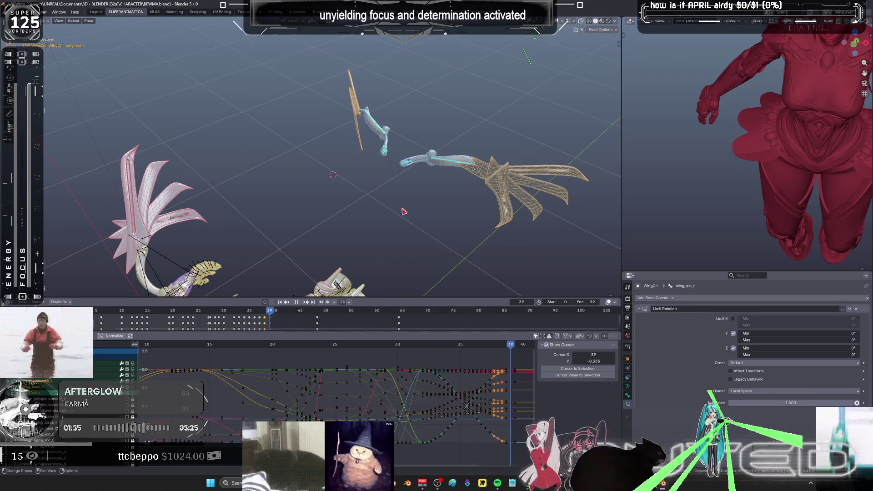
{"action": "key", "text": "space"}
{"action": "scroll", "coordinate": [423, 223], "scroll_direction": "up", "scroll_amount": 10, "text": "alt"}
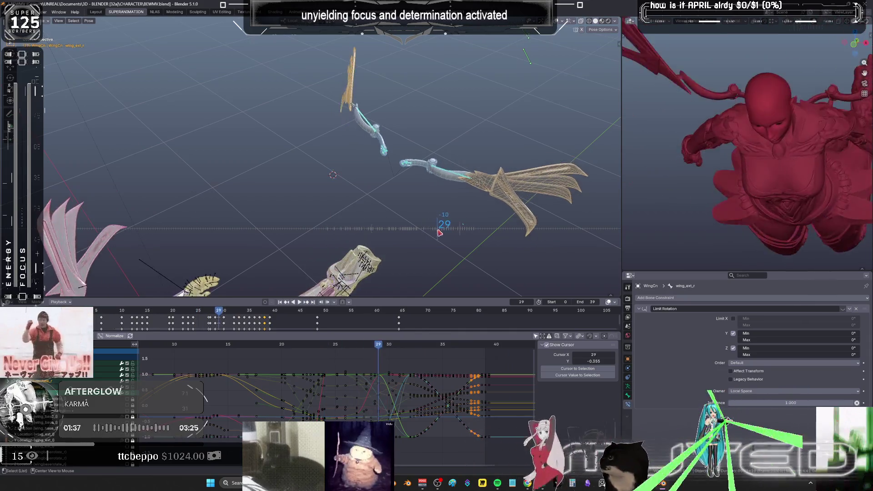
Key the wing rotation at frame 31, then step back to frame 30.
{"action": "scroll", "coordinate": [439, 233], "scroll_direction": "down", "scroll_amount": 2, "text": "alt"}
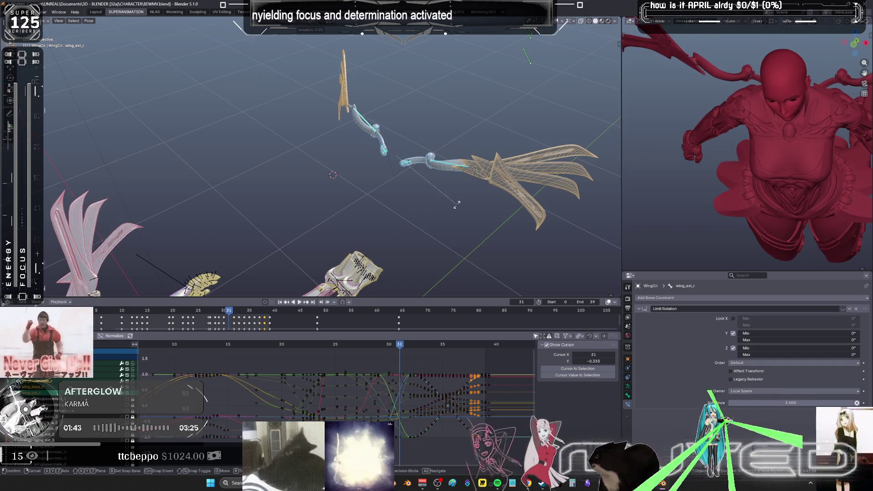
{"action": "key", "text": "k"}
{"action": "key", "text": "Return"}
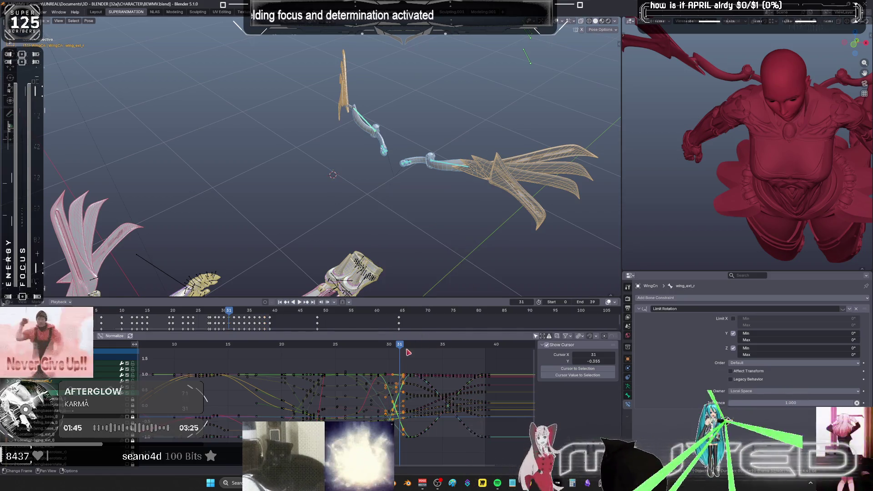
{"action": "key", "text": "Left"}
{"action": "key", "text": "k"}
{"action": "key", "text": "Return"}
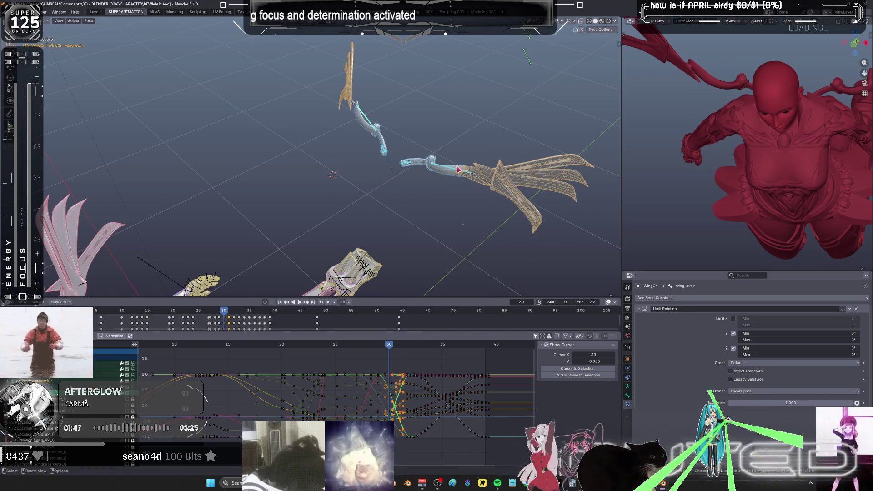
Re-pose the wing bone with R and key its rotation at frame 30, then scrub the timeline.
{"action": "middle_click_drag", "start_coordinate": [464, 217], "coordinate": [455, 182]}
{"action": "key", "text": "k"}
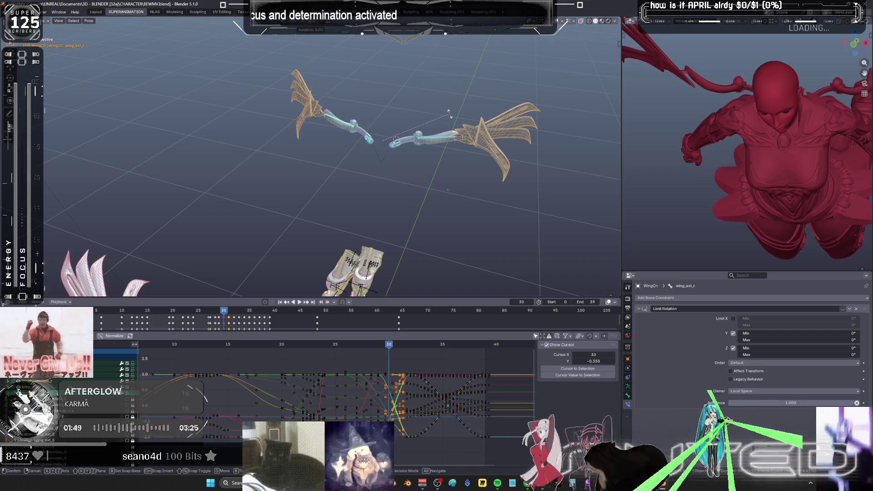
{"action": "key", "text": "r"}
{"action": "key", "text": "Escape"}
{"action": "key", "text": "k"}
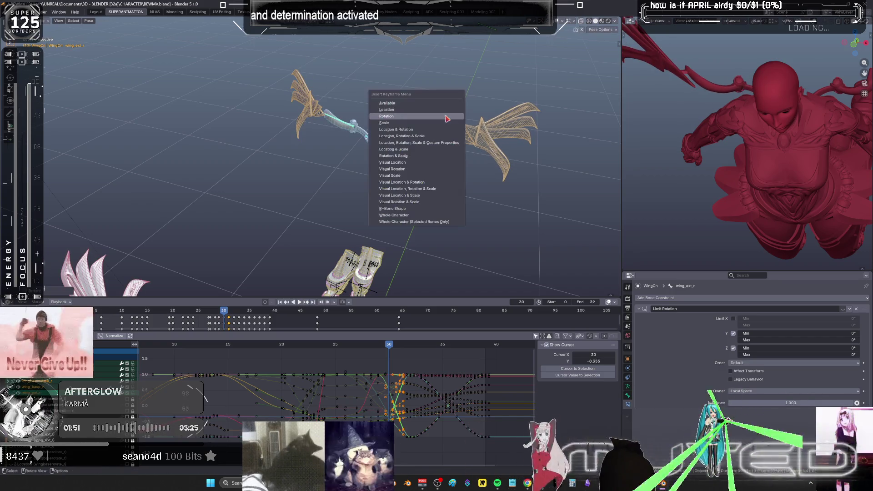
{"action": "key", "text": "Return"}
{"action": "mouse_move", "coordinate": [400, 347]}
{"action": "left_mouse_down"}
{"action": "mouse_move", "coordinate": [389, 347]}
{"action": "mouse_move", "coordinate": [473, 350]}
{"action": "mouse_move", "coordinate": [411, 346]}
{"action": "mouse_move", "coordinate": [246, 380]}
{"action": "mouse_move", "coordinate": [271, 381]}
{"action": "left_mouse_up"}
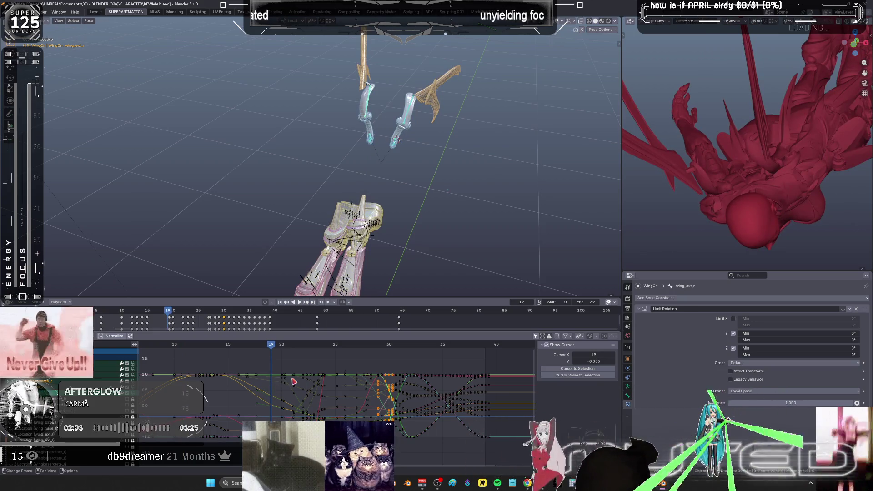
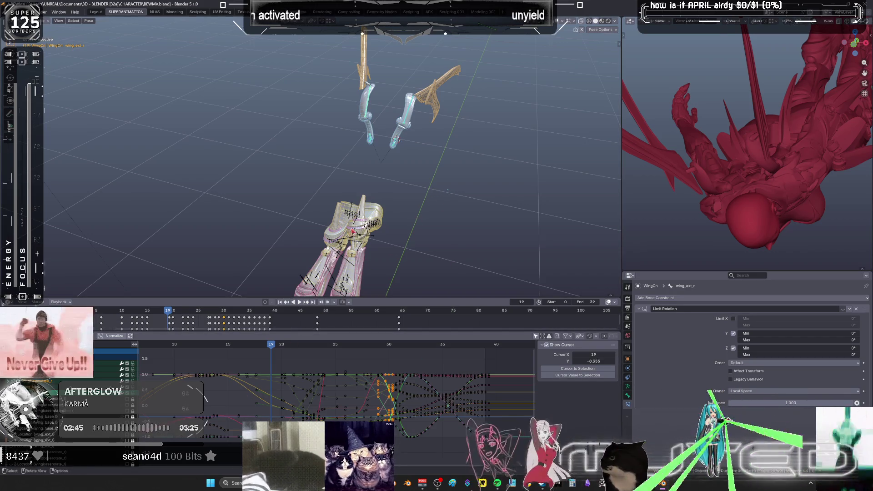
Orbit and zoom toward the winged character and set the timeline to frame 14.
{"action": "mouse_move", "coordinate": [407, 236]}
{"action": "middle_mouse_down"}
{"action": "mouse_move", "coordinate": [380, 143]}
{"action": "mouse_move", "coordinate": [324, 297]}
{"action": "middle_mouse_up"}
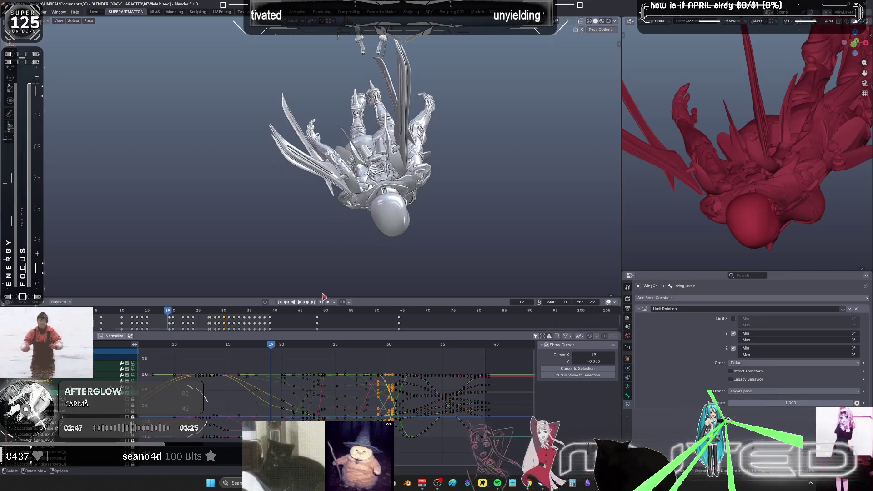
{"action": "scroll", "coordinate": [252, 321], "scroll_direction": "down", "scroll_amount": 2}
{"action": "scroll", "coordinate": [248, 361], "scroll_direction": "down", "scroll_amount": 3}
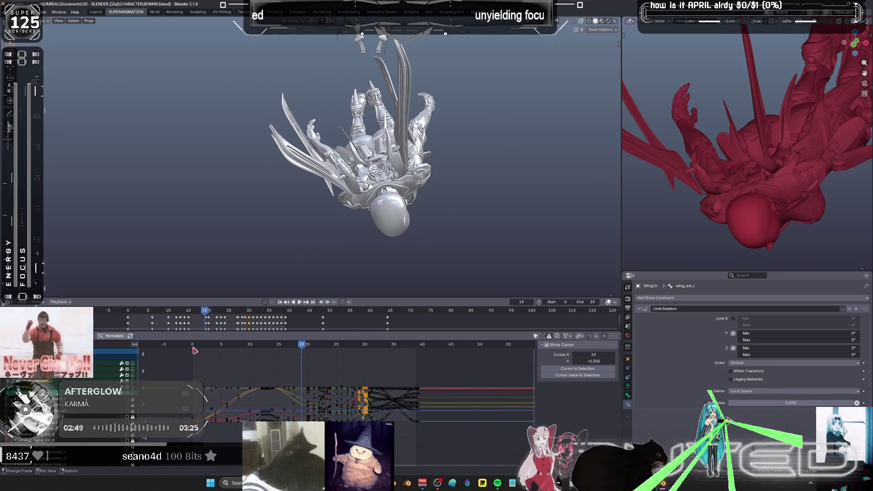
{"action": "left_click", "coordinate": [193, 348]}
{"action": "middle_click_drag", "start_coordinate": [431, 161], "coordinate": [378, 156]}
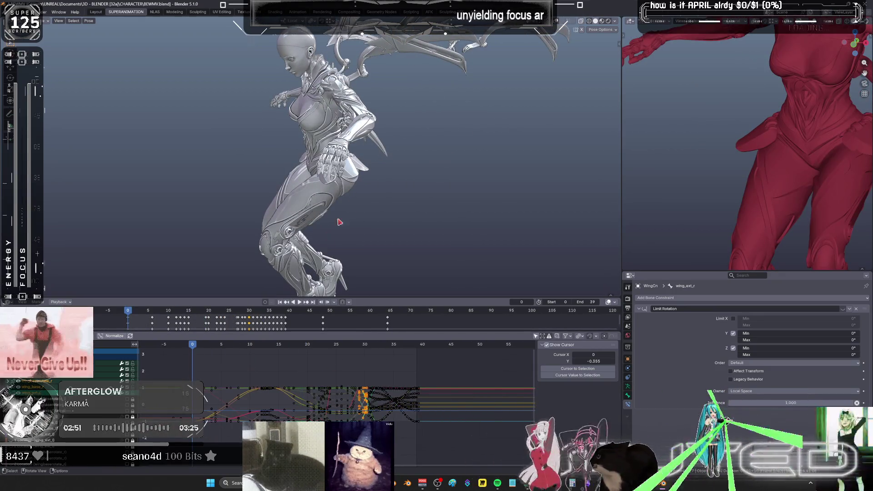
{"action": "scroll", "coordinate": [339, 222], "scroll_direction": "down", "scroll_amount": 2}
Maximize the 3D viewport and orbit in to a close view of the wing bones.
{"action": "key", "text": "ctrl+space"}
{"action": "middle_click_drag", "start_coordinate": [339, 222], "coordinate": [398, 264]}
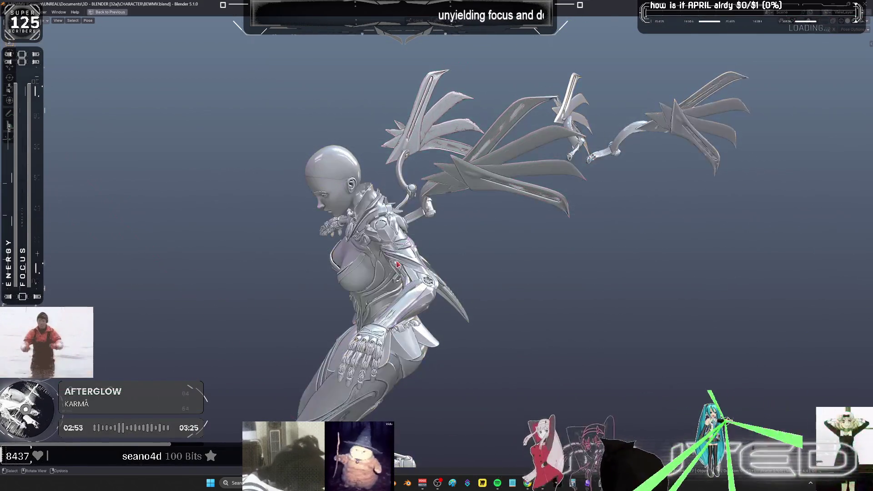
{"action": "scroll", "coordinate": [397, 264], "scroll_direction": "down", "scroll_amount": 10, "text": "alt"}
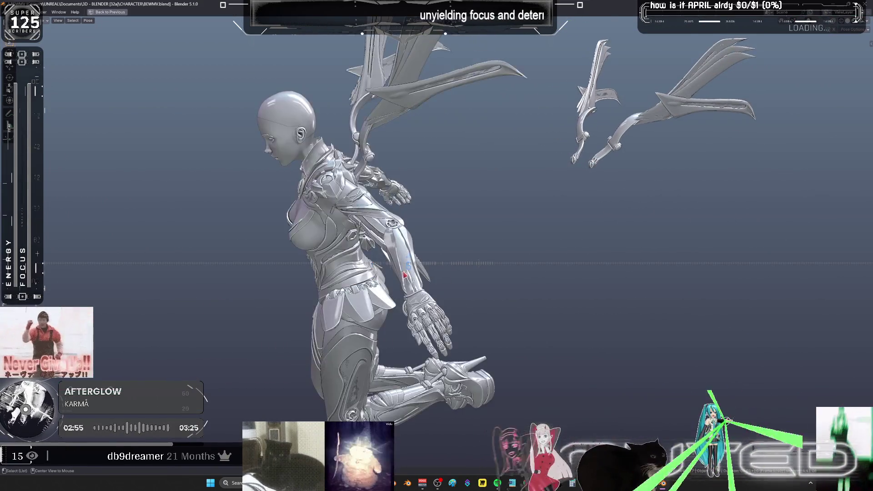
{"action": "scroll", "coordinate": [404, 276], "scroll_direction": "down", "scroll_amount": 14, "text": "alt"}
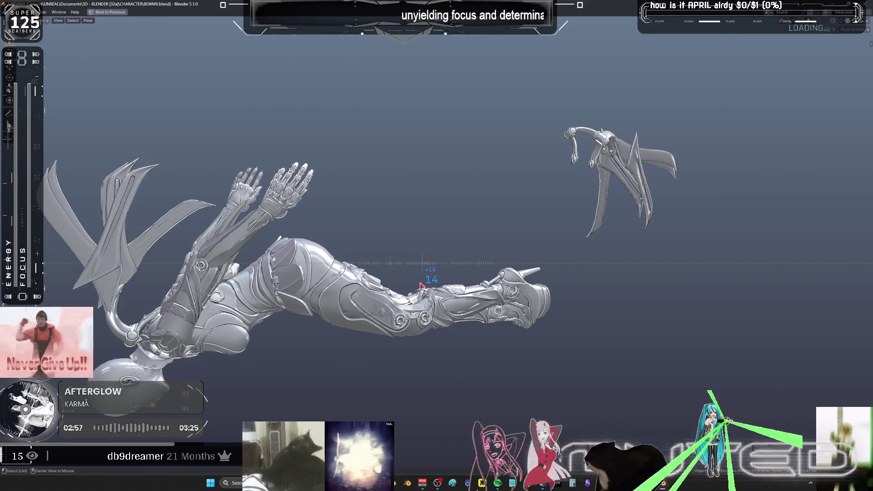
{"action": "mouse_move", "coordinate": [312, 251]}
{"action": "middle_mouse_down"}
{"action": "mouse_move", "coordinate": [351, 242]}
{"action": "mouse_move", "coordinate": [359, 226]}
{"action": "mouse_move", "coordinate": [501, 223]}
{"action": "mouse_move", "coordinate": [454, 219]}
{"action": "mouse_move", "coordinate": [440, 237]}
{"action": "mouse_move", "coordinate": [492, 246]}
{"action": "mouse_move", "coordinate": [467, 259]}
{"action": "middle_mouse_up"}
{"action": "scroll", "coordinate": [513, 201], "scroll_direction": "up", "scroll_amount": 5}
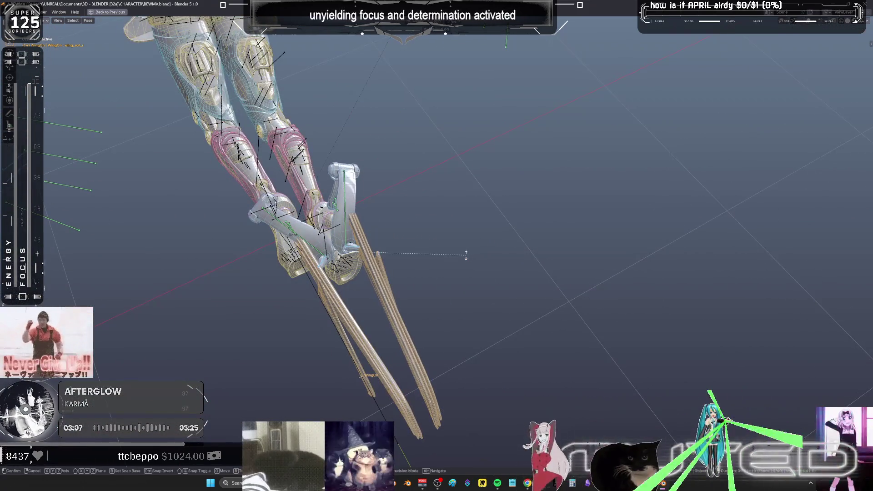
Insert Rotation keyframes on the wing bones and step back through frames 13 and 12.
{"action": "right_click", "coordinate": [468, 259]}
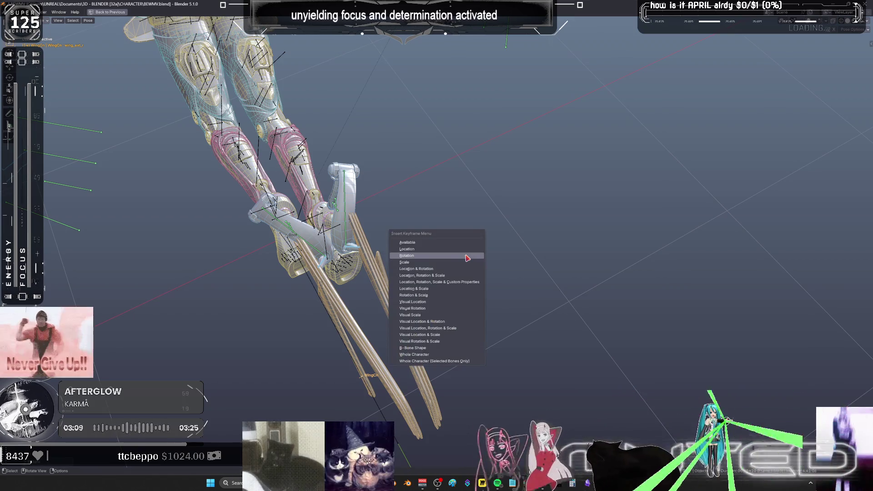
{"action": "key", "text": "ctrl+space"}
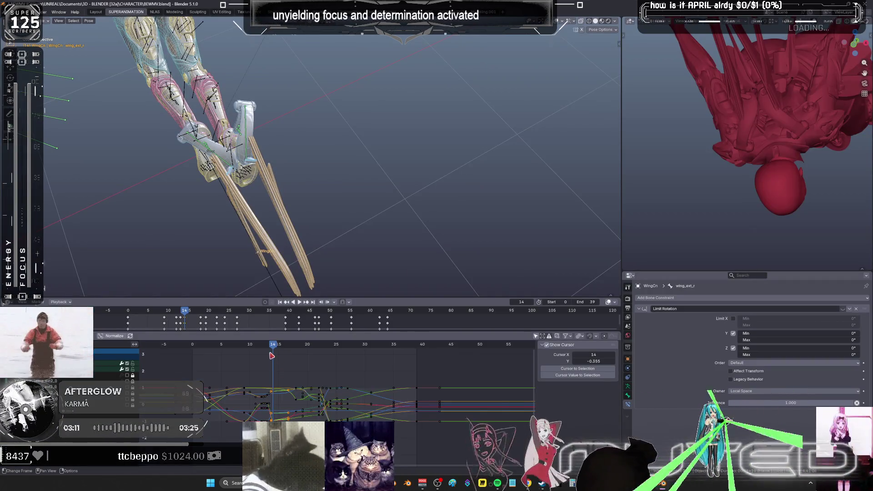
{"action": "left_click_drag", "start_coordinate": [269, 347], "coordinate": [268, 347]}
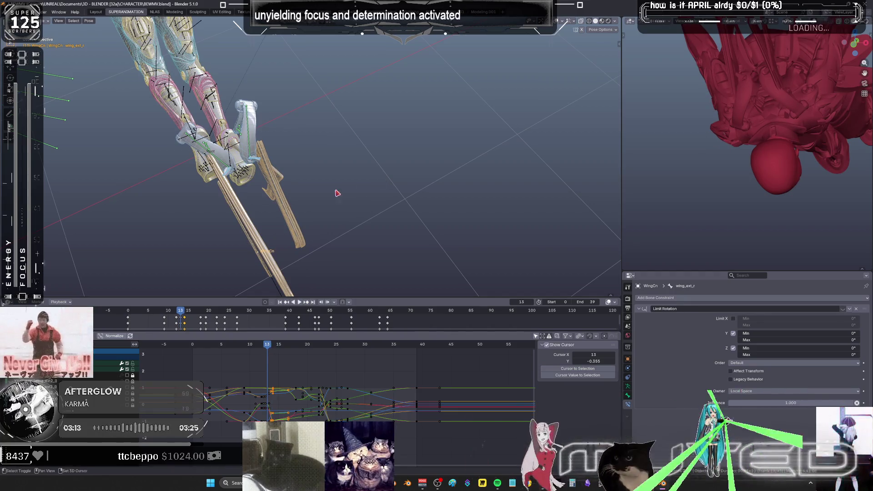
{"action": "middle_click_drag", "start_coordinate": [337, 192], "coordinate": [383, 196]}
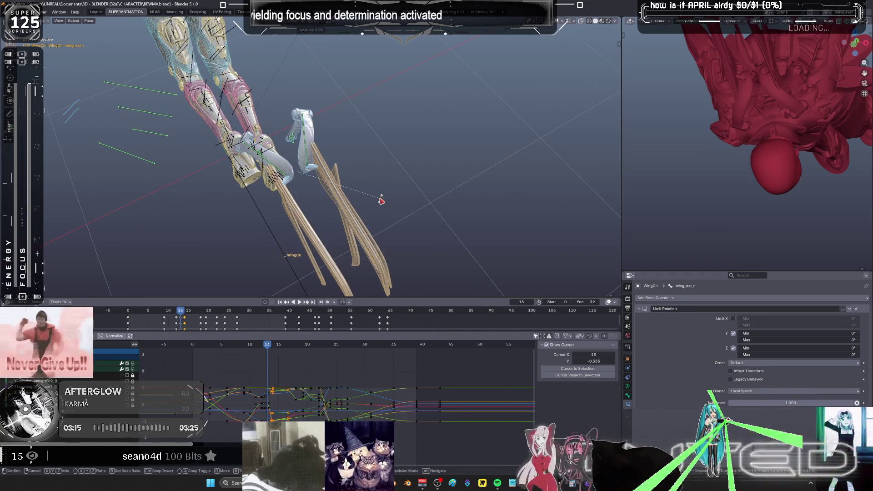
{"action": "right_click", "coordinate": [382, 201]}
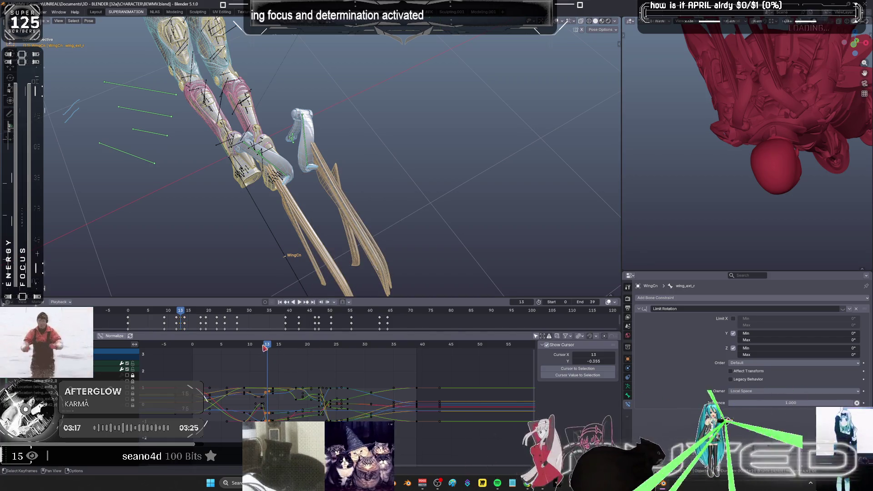
{"action": "left_click", "coordinate": [264, 347]}
Check the wing bone pose on frames 11 and 10, then maximize the Graph Editor.
{"action": "key", "text": "r"}
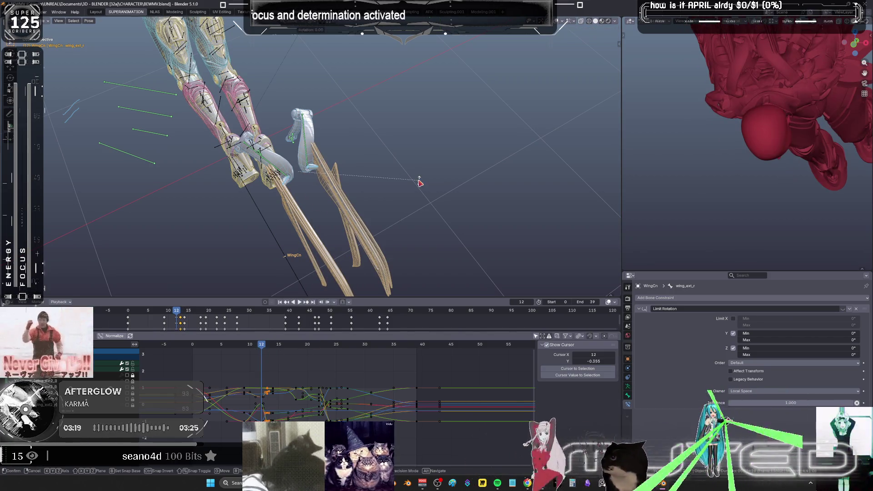
{"action": "right_click", "coordinate": [420, 183]}
{"action": "left_click_drag", "start_coordinate": [261, 347], "coordinate": [257, 347]}
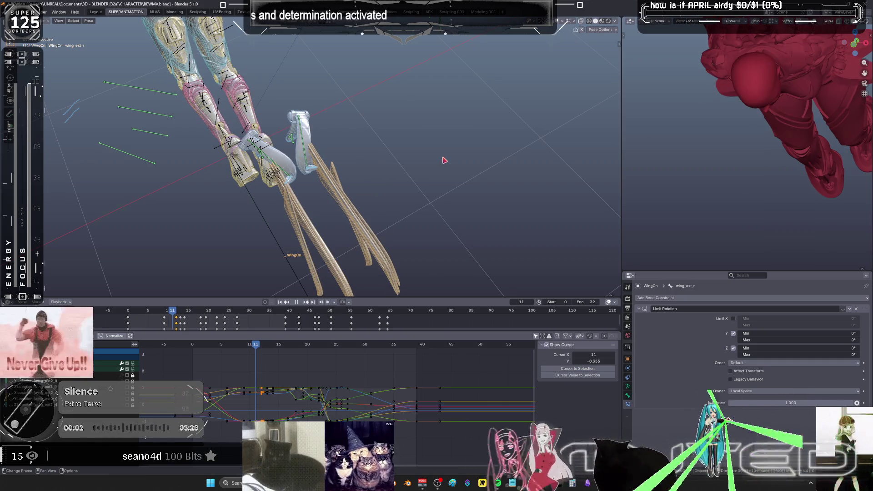
{"action": "key", "text": "Escape"}
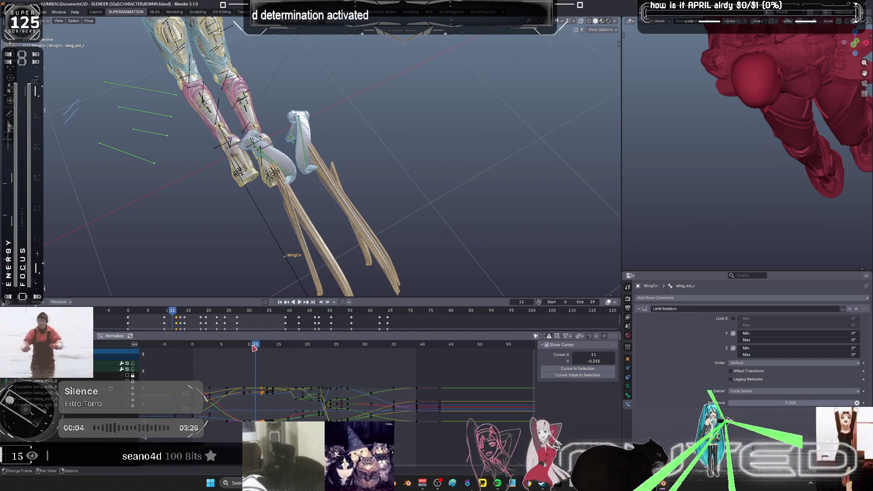
{"action": "left_click", "coordinate": [252, 347]}
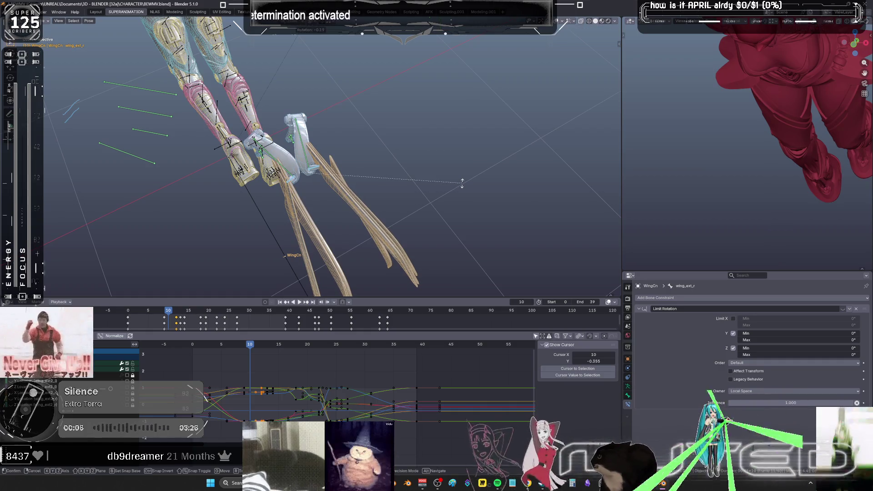
{"action": "mouse_move", "coordinate": [250, 345]}
{"action": "left_mouse_down"}
{"action": "mouse_move", "coordinate": [161, 344]}
{"action": "mouse_move", "coordinate": [346, 344]}
{"action": "mouse_move", "coordinate": [265, 348]}
{"action": "left_mouse_up"}
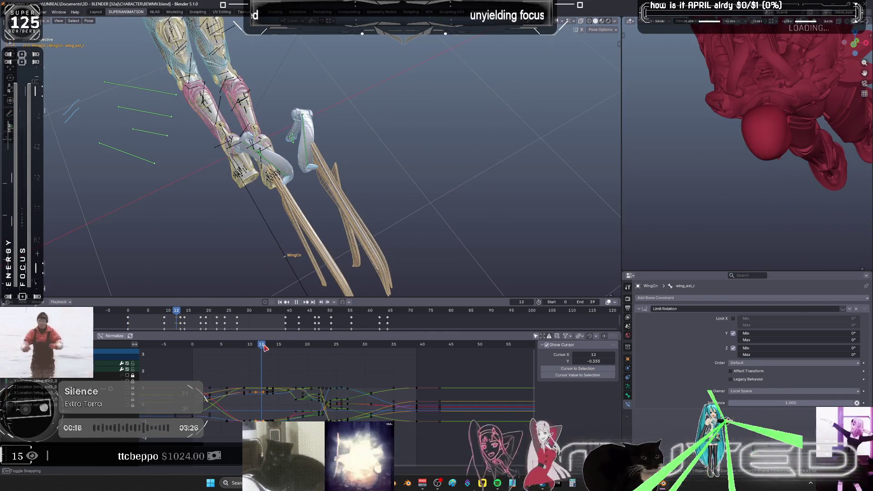
{"action": "middle_click_drag", "start_coordinate": [331, 128], "coordinate": [341, 191]}
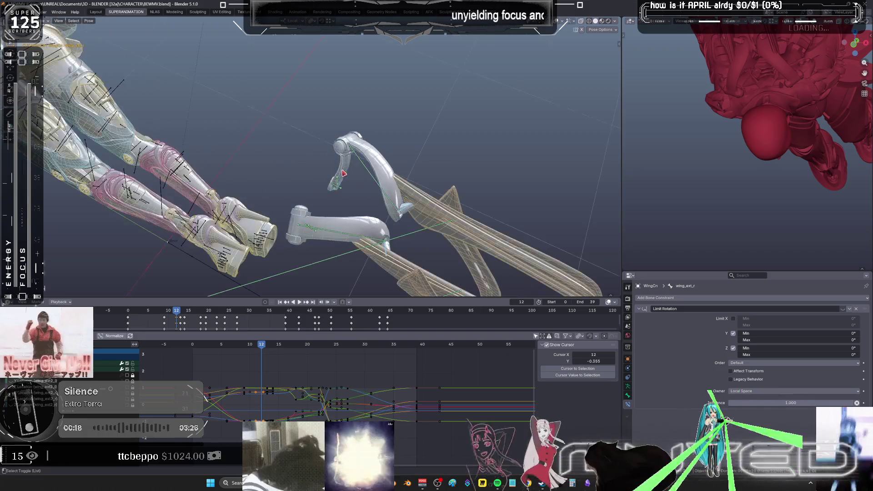
{"action": "key", "text": "ctrl+space"}
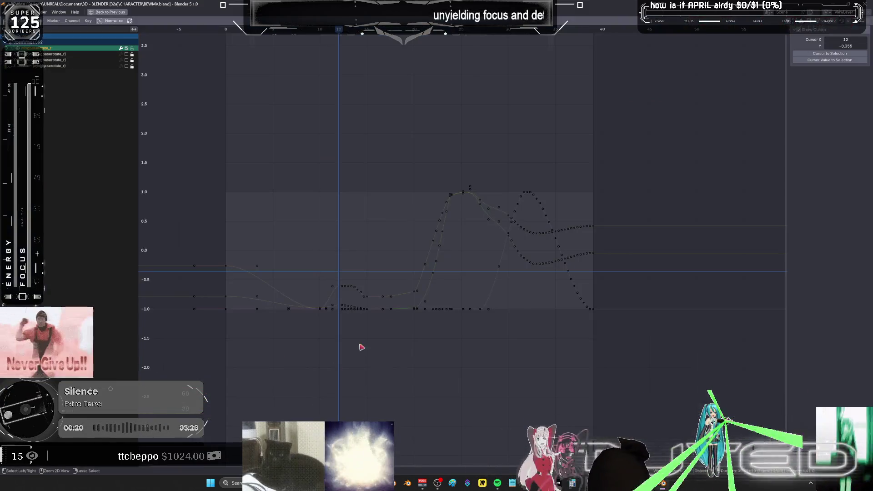
Select the wing rotation keys at frame 12 and move them 8 frames later.
{"action": "middle_click_drag", "start_coordinate": [449, 276], "coordinate": [375, 290], "text": "ctrl"}
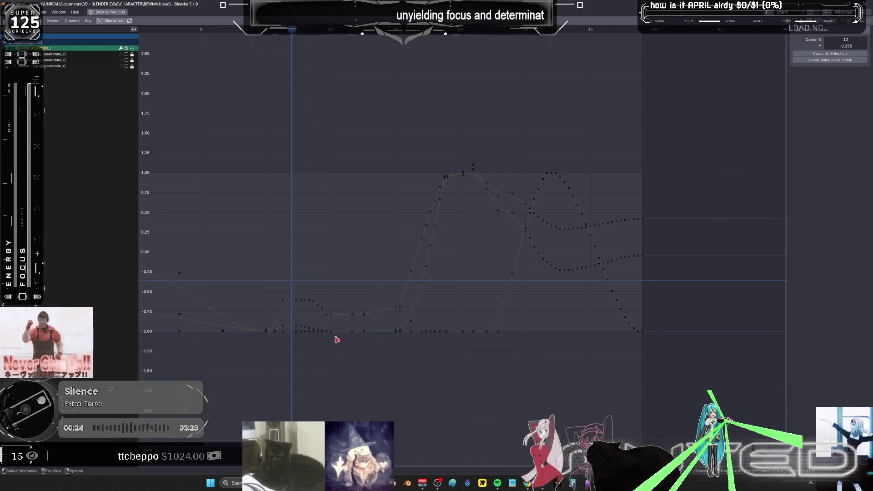
{"action": "left_click_drag", "start_coordinate": [328, 304], "coordinate": [398, 360]}
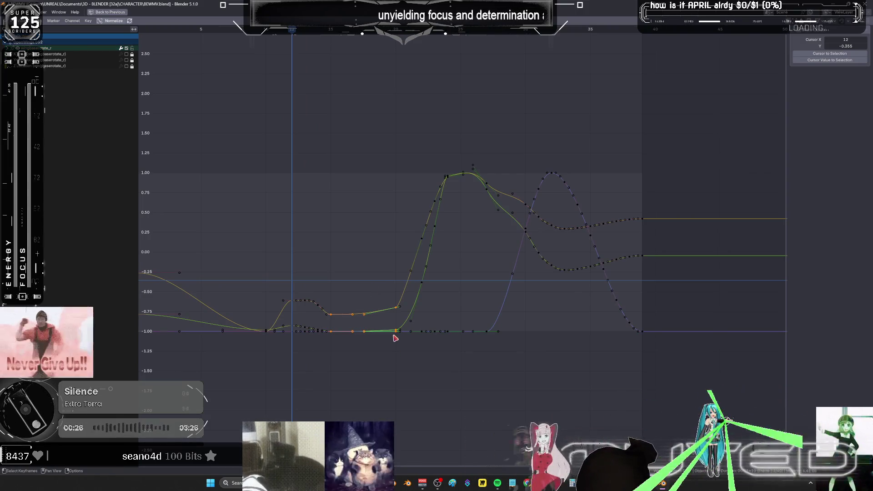
{"action": "left_click_drag", "start_coordinate": [323, 344], "coordinate": [319, 288]}
{"action": "mouse_move", "coordinate": [314, 350]}
{"action": "left_mouse_down"}
{"action": "mouse_move", "coordinate": [306, 280]}
{"action": "mouse_move", "coordinate": [318, 287]}
{"action": "left_mouse_up"}
{"action": "key", "text": "g"}
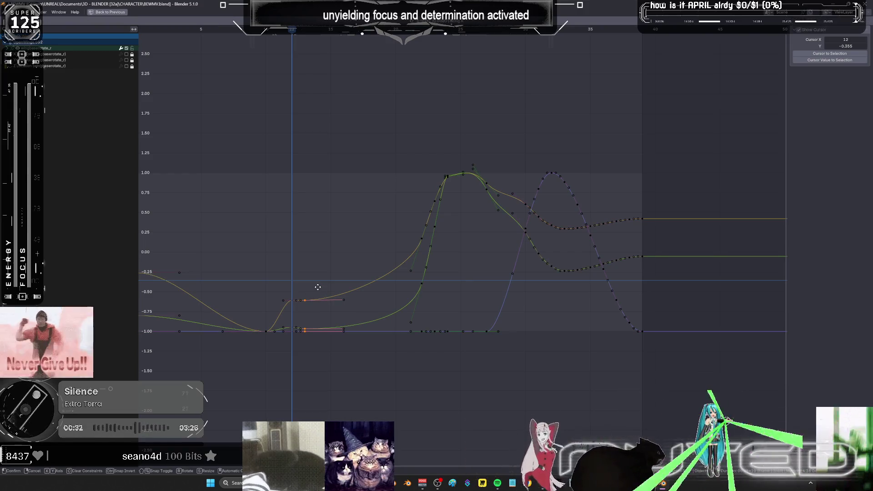
{"action": "type", "text": "8"}
{"action": "key", "text": "Return"}
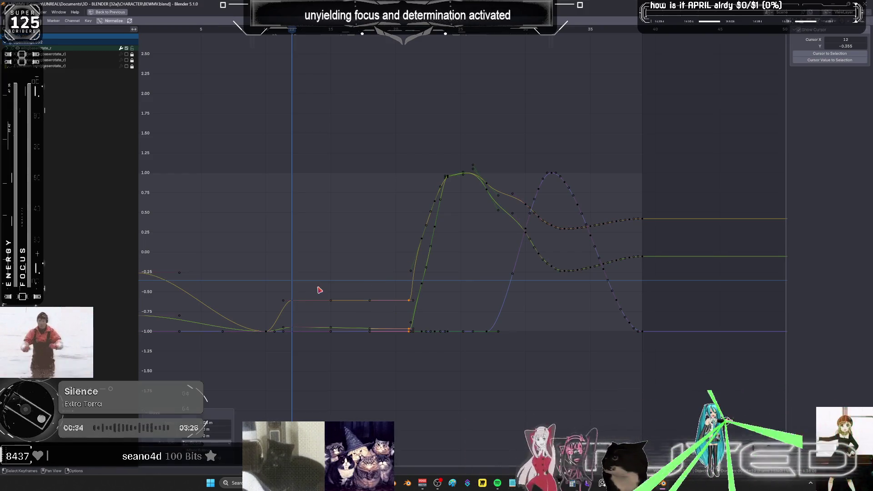
Delete the selected keyframes and return to the full animation layout.
{"action": "key", "text": "x"}
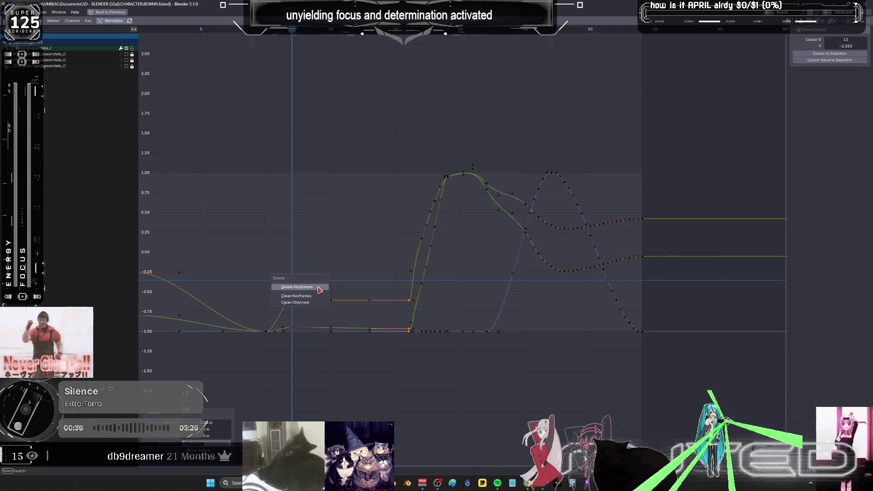
{"action": "left_click", "coordinate": [319, 290]}
{"action": "key", "text": "ctrl+space"}
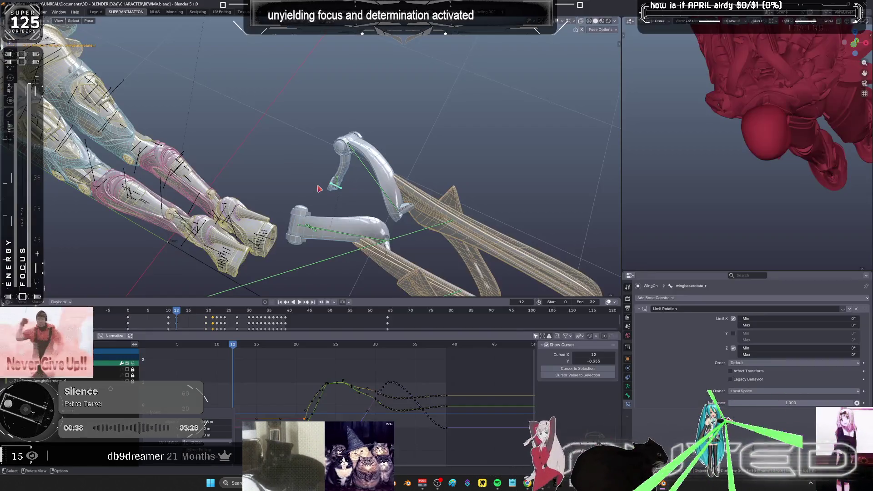
Switch to the wingbaserotate_l bone and delete its keyframes on frames 13–19.
{"action": "mouse_move", "coordinate": [320, 188]}
{"action": "middle_mouse_down"}
{"action": "mouse_move", "coordinate": [293, 197]}
{"action": "mouse_move", "coordinate": [306, 194]}
{"action": "middle_mouse_up"}
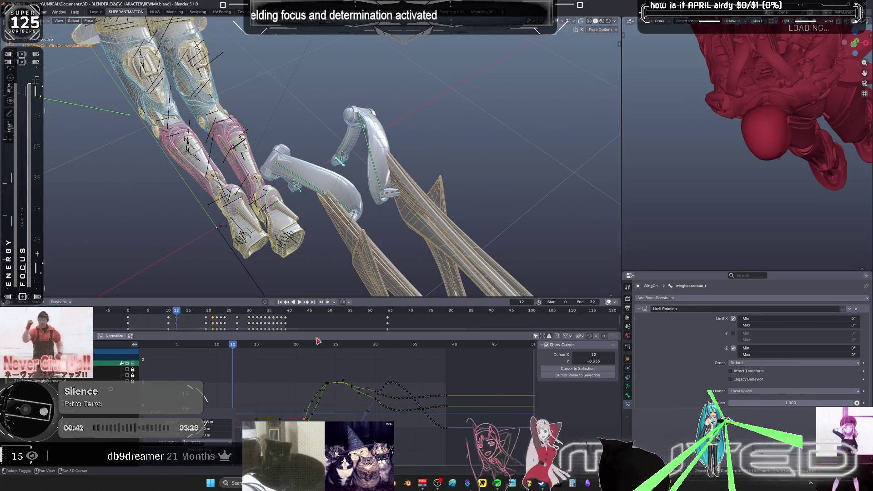
{"action": "key", "text": "shift+ctrl+m"}
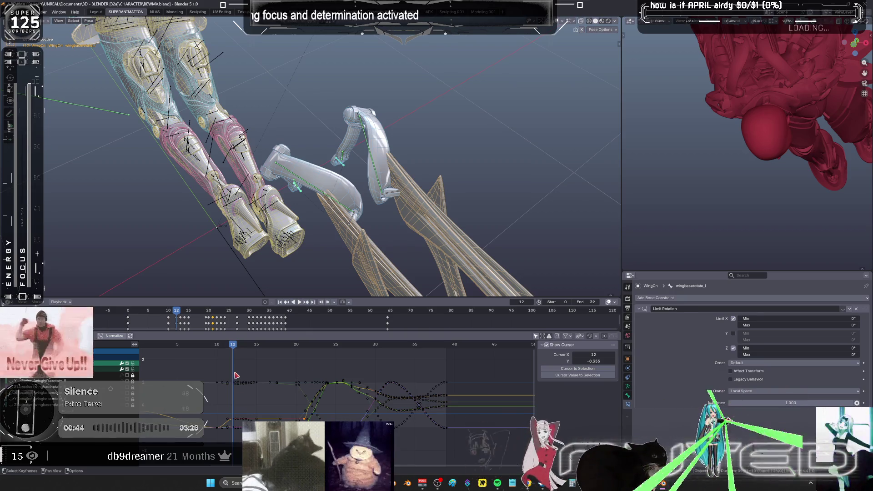
{"action": "mouse_move", "coordinate": [235, 371]}
{"action": "left_mouse_down"}
{"action": "mouse_move", "coordinate": [287, 426]}
{"action": "mouse_move", "coordinate": [307, 428]}
{"action": "left_mouse_up"}
{"action": "key", "text": "Delete"}
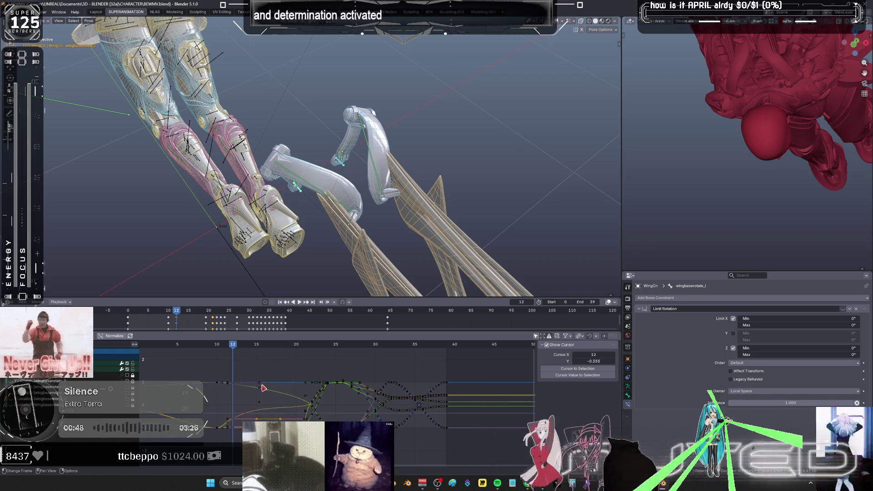
Alternate between the right and left wing base bones while scrubbing to frames 19 and 21.
{"action": "left_click", "coordinate": [383, 161]}
{"action": "key", "text": "r"}
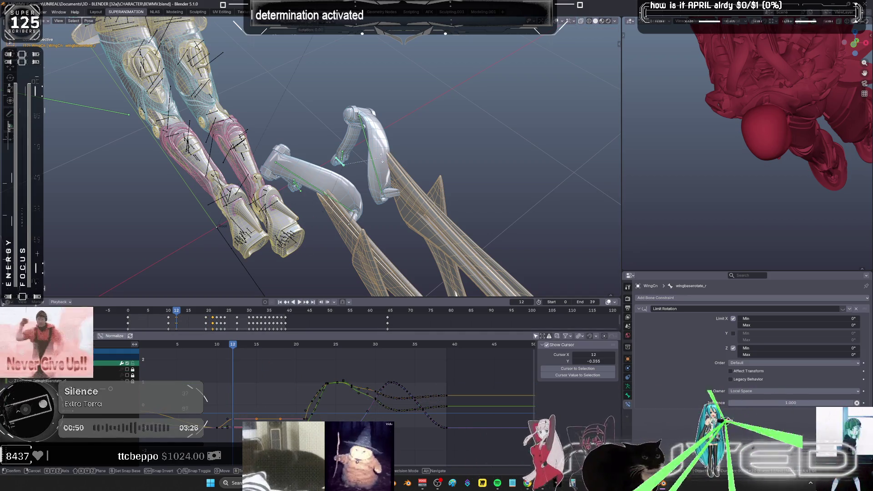
{"action": "right_click", "coordinate": [382, 160]}
{"action": "left_click", "coordinate": [299, 192], "text": "shift"}
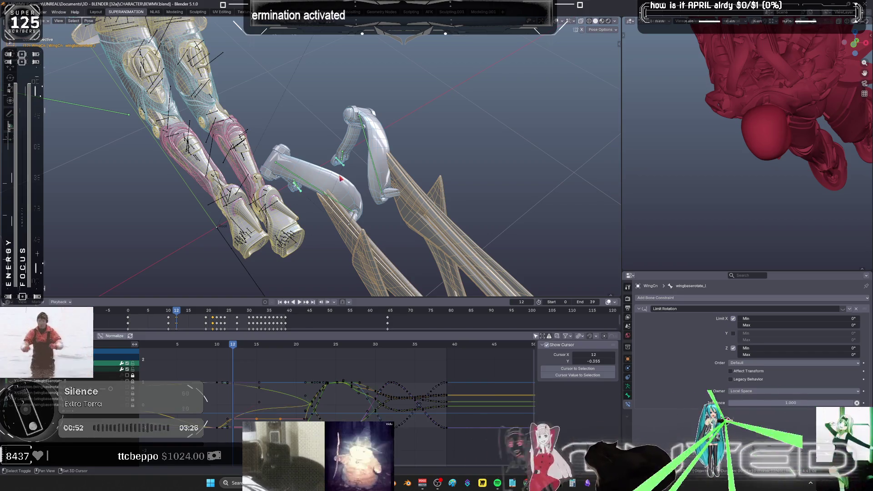
{"action": "right_click", "coordinate": [311, 180]}
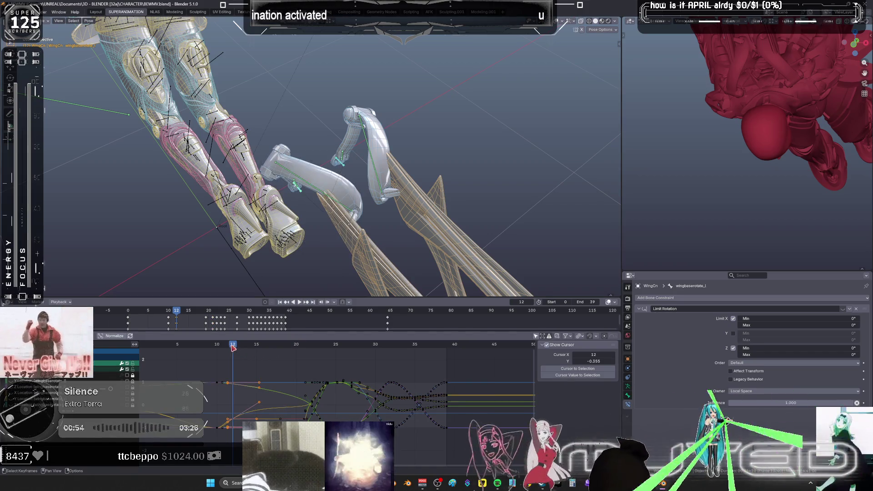
{"action": "left_click_drag", "start_coordinate": [234, 353], "coordinate": [305, 353]}
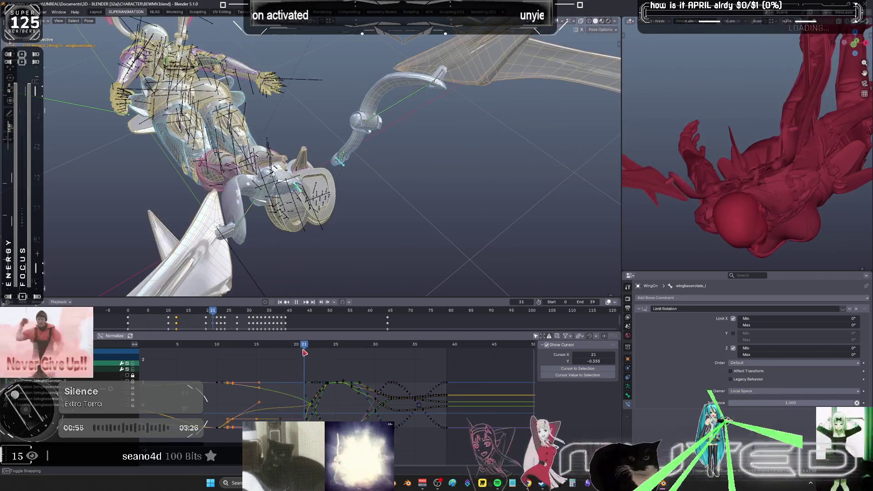
{"action": "left_click_drag", "start_coordinate": [322, 301], "coordinate": [322, 301]}
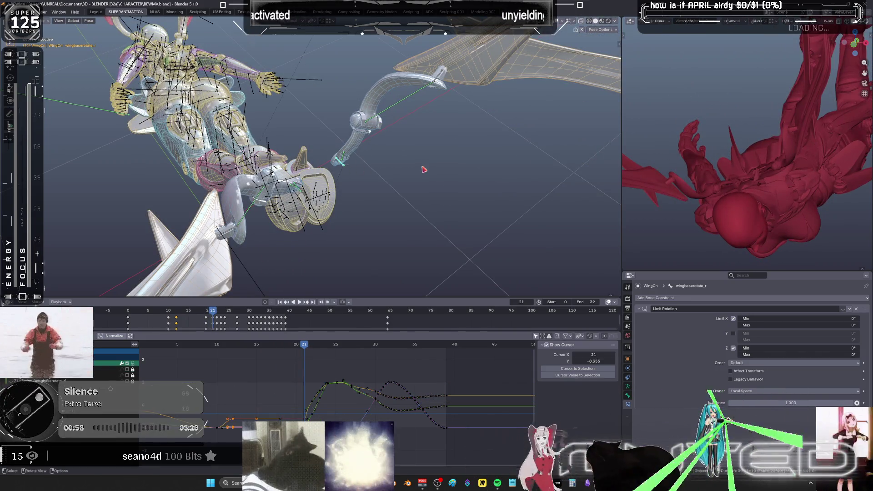
{"action": "key", "text": "ctrl+z"}
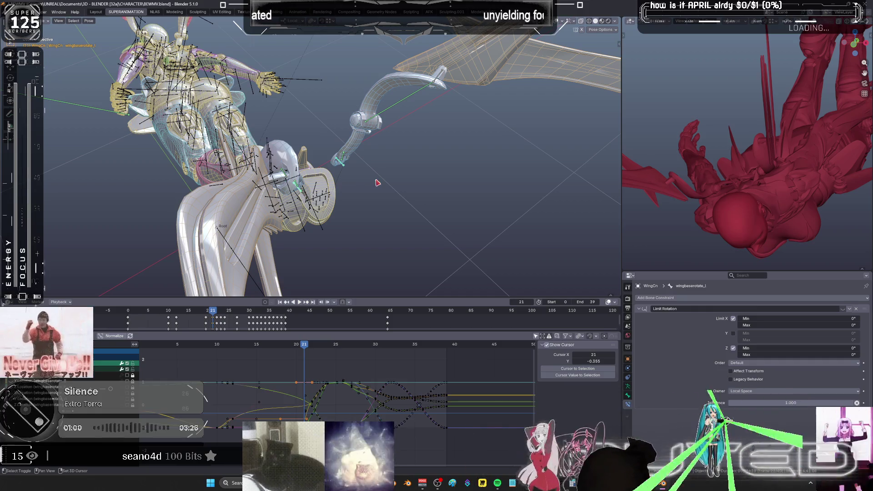
{"action": "key", "text": "ctrl+alt+z"}
{"action": "left_click", "coordinate": [377, 182]}
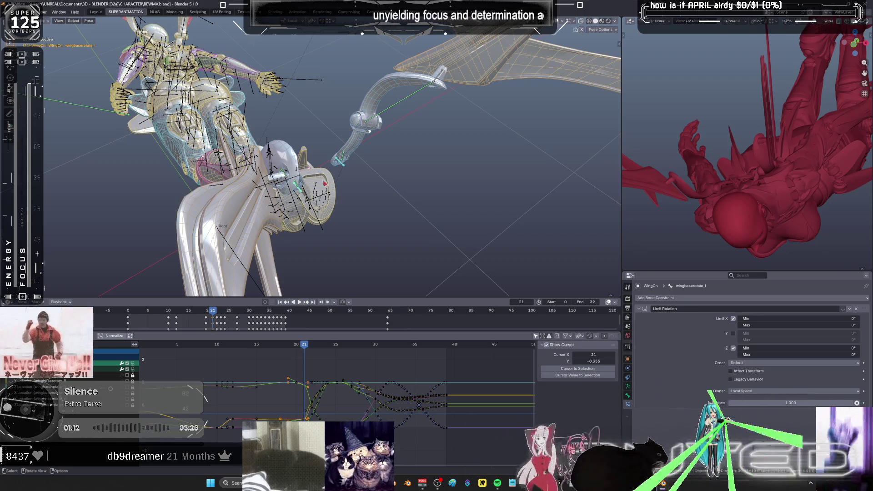
Orbit in close and isolate the two wing bases in local view.
{"action": "mouse_move", "coordinate": [314, 261]}
{"action": "middle_mouse_down"}
{"action": "mouse_move", "coordinate": [376, 194]}
{"action": "mouse_move", "coordinate": [323, 214]}
{"action": "mouse_move", "coordinate": [386, 172]}
{"action": "mouse_move", "coordinate": [308, 152]}
{"action": "mouse_move", "coordinate": [253, 151]}
{"action": "mouse_move", "coordinate": [264, 164]}
{"action": "middle_mouse_up"}
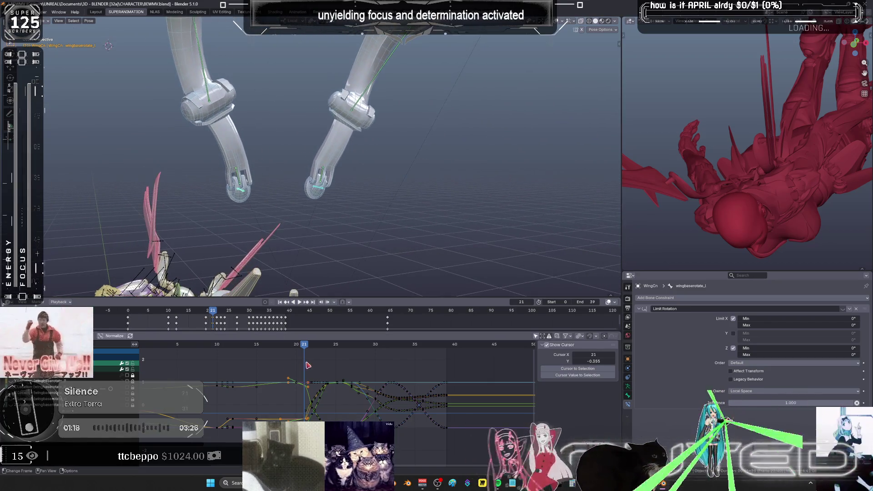
{"action": "mouse_move", "coordinate": [304, 348]}
{"action": "left_mouse_down"}
{"action": "mouse_move", "coordinate": [191, 348]}
{"action": "mouse_move", "coordinate": [247, 344]}
{"action": "mouse_move", "coordinate": [208, 343]}
{"action": "mouse_move", "coordinate": [226, 336]}
{"action": "mouse_move", "coordinate": [259, 349]}
{"action": "mouse_move", "coordinate": [232, 348]}
{"action": "mouse_move", "coordinate": [241, 349]}
{"action": "left_mouse_up"}
{"action": "key", "text": "KP_Divide"}
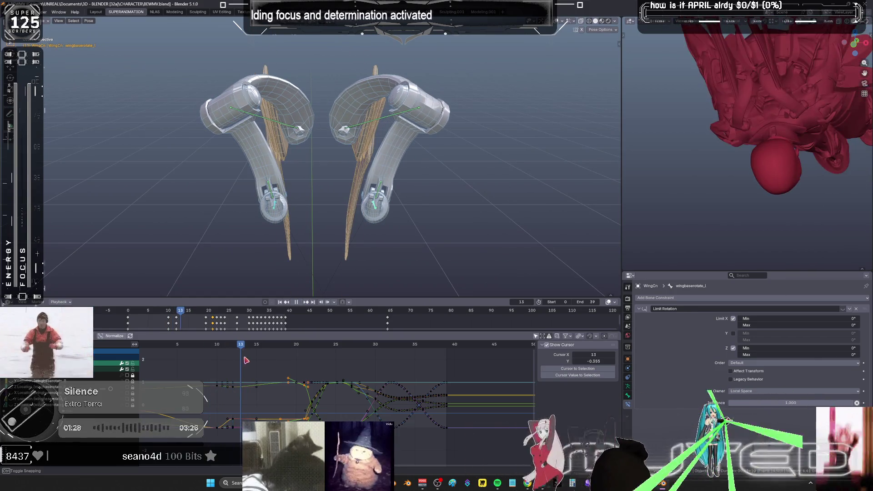
Shift the frame-13 wing keys to frame 15 in the maximized Graph Editor, then restore the layout.
{"action": "left_click_drag", "start_coordinate": [234, 444], "coordinate": [241, 377]}
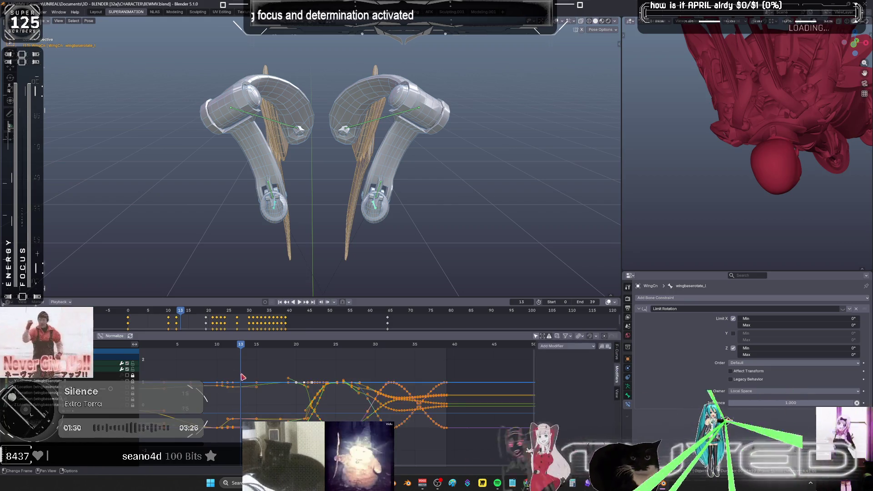
{"action": "key", "text": "Home"}
{"action": "left_click", "coordinate": [237, 403]}
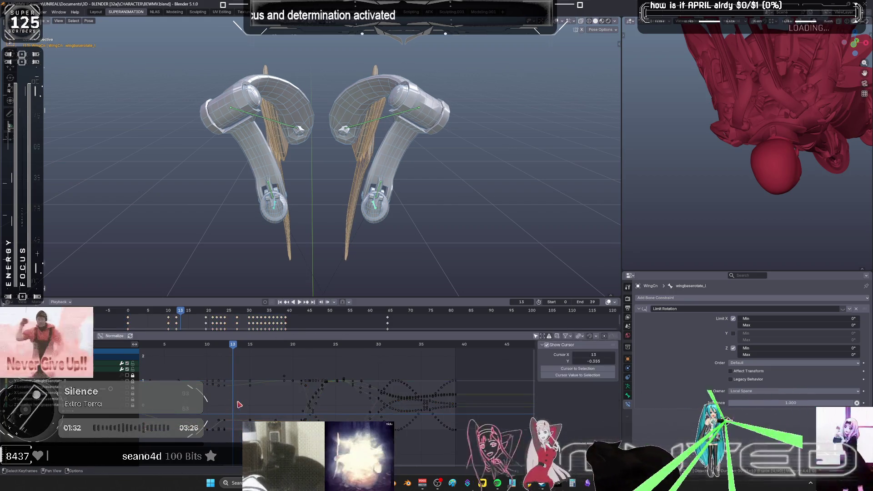
{"action": "key", "text": "ctrl+space"}
{"action": "left_click_drag", "start_coordinate": [379, 119], "coordinate": [368, 382]}
{"action": "key", "text": "g"}
{"action": "key", "text": "2"}
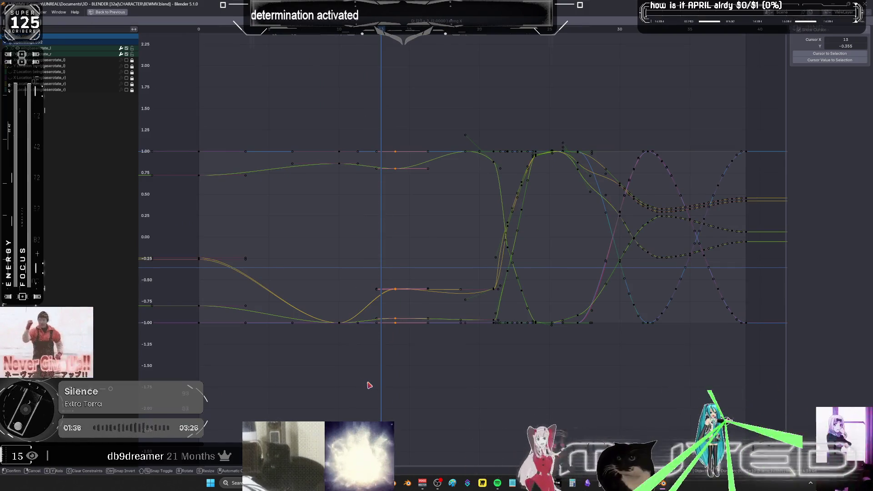
{"action": "key", "text": "Return"}
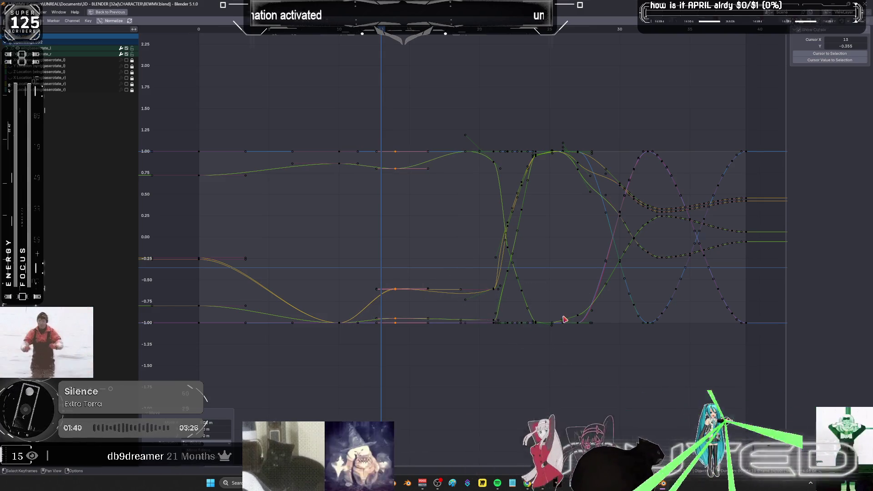
{"action": "key", "text": "ctrl+space"}
{"action": "middle_click_drag", "start_coordinate": [318, 203], "coordinate": [263, 200]}
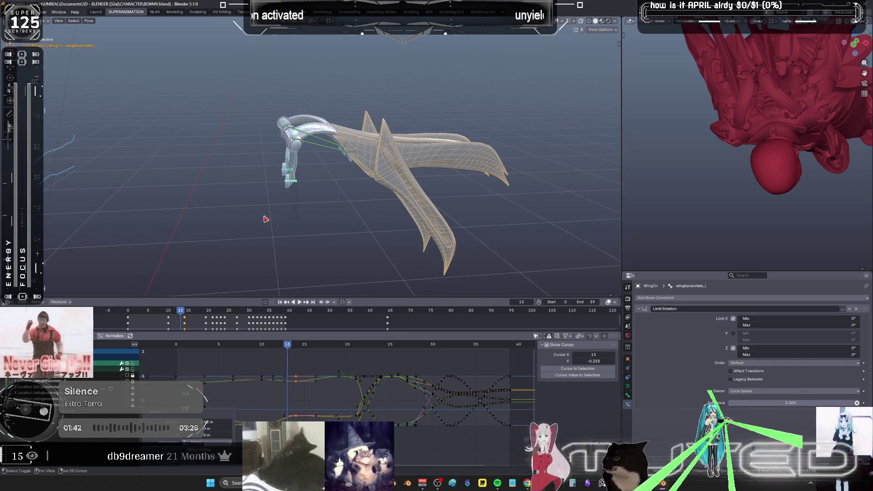
Frame the whole character in a full-screen 3D view to review the flap, then switch to Spotify.
{"action": "key", "text": "KP_Divide"}
{"action": "scroll", "coordinate": [290, 196], "scroll_direction": "up", "scroll_amount": 12, "text": "alt"}
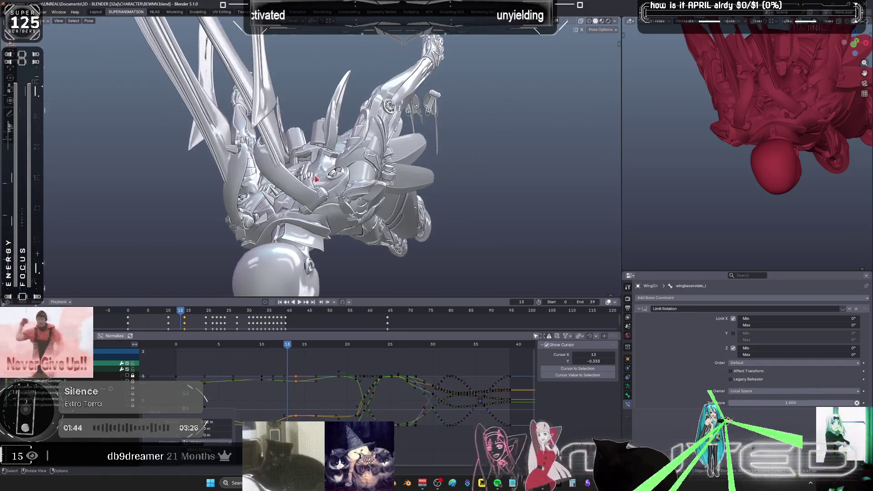
{"action": "scroll", "coordinate": [290, 196], "scroll_direction": "up", "scroll_amount": 4}
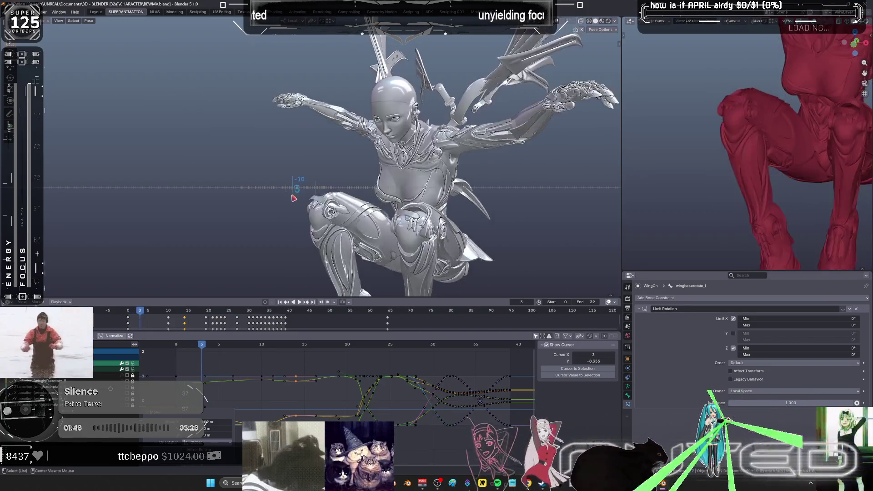
{"action": "key", "text": "ctrl+space"}
{"action": "mouse_move", "coordinate": [400, 148]}
{"action": "middle_mouse_down"}
{"action": "mouse_move", "coordinate": [400, 186]}
{"action": "mouse_move", "coordinate": [220, 260]}
{"action": "mouse_move", "coordinate": [359, 236]}
{"action": "mouse_move", "coordinate": [341, 230]}
{"action": "mouse_move", "coordinate": [350, 230]}
{"action": "middle_mouse_up"}
{"action": "scroll", "coordinate": [351, 231], "scroll_direction": "down", "scroll_amount": 20, "text": "alt"}
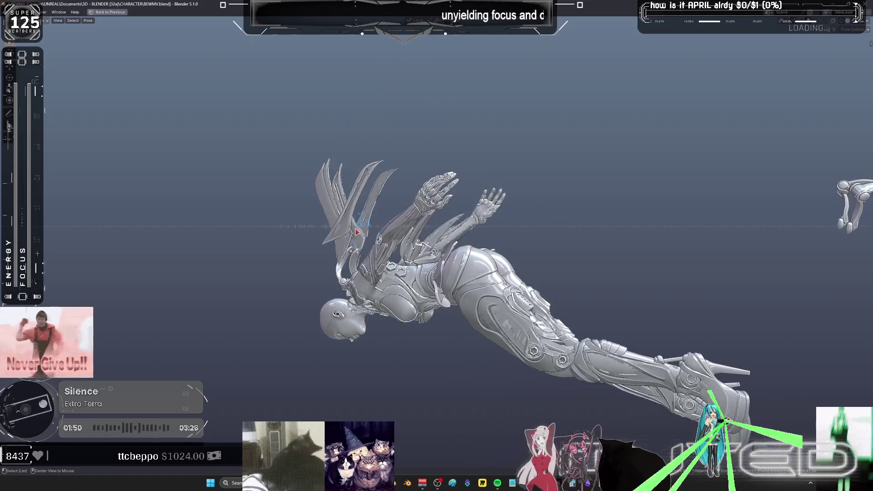
{"action": "scroll", "coordinate": [389, 246], "scroll_direction": "up", "scroll_amount": 20, "text": "alt"}
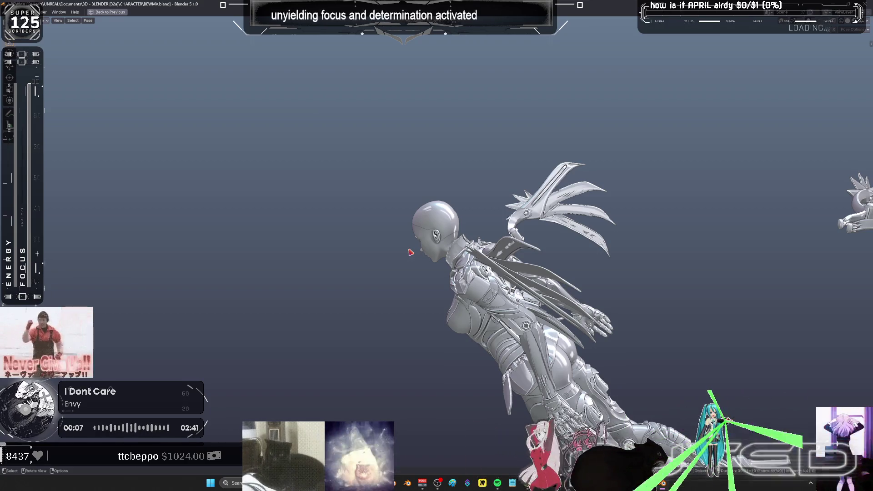
{"action": "left_click", "coordinate": [498, 484]}
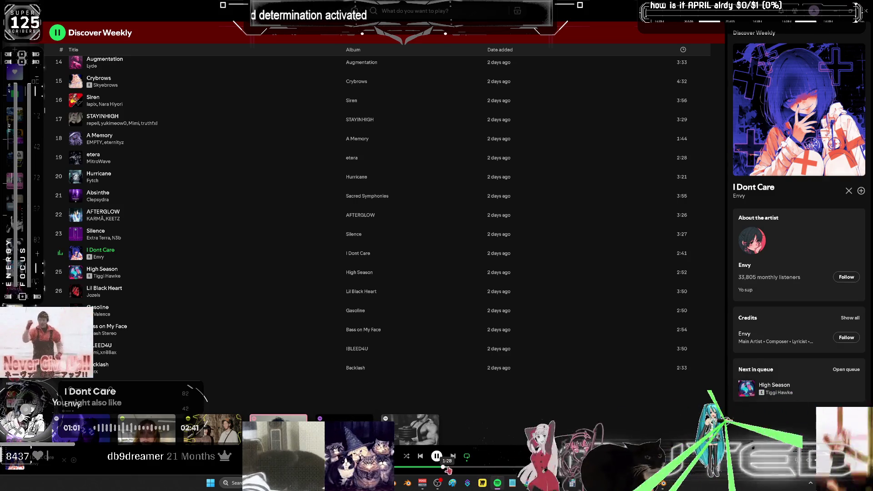
Seek further into 'I Dont Care' in Spotify and switch back to Blender.
{"action": "left_click", "coordinate": [480, 468]}
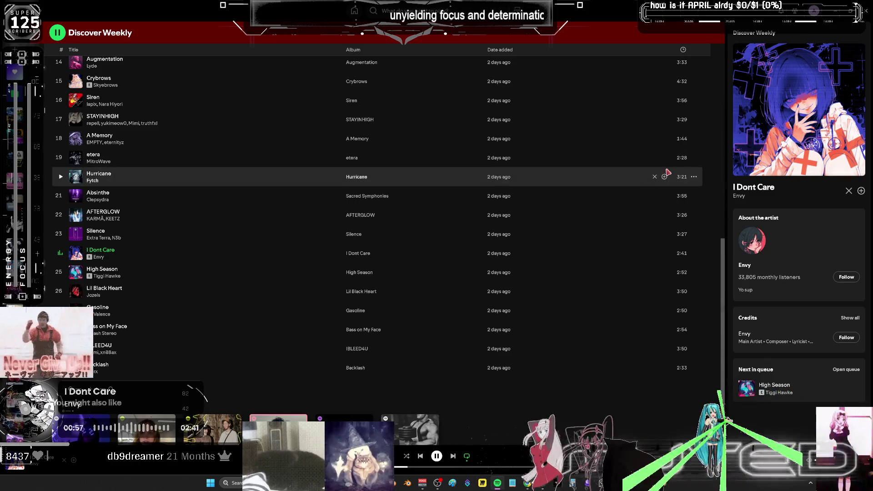
{"action": "left_click", "coordinate": [663, 485]}
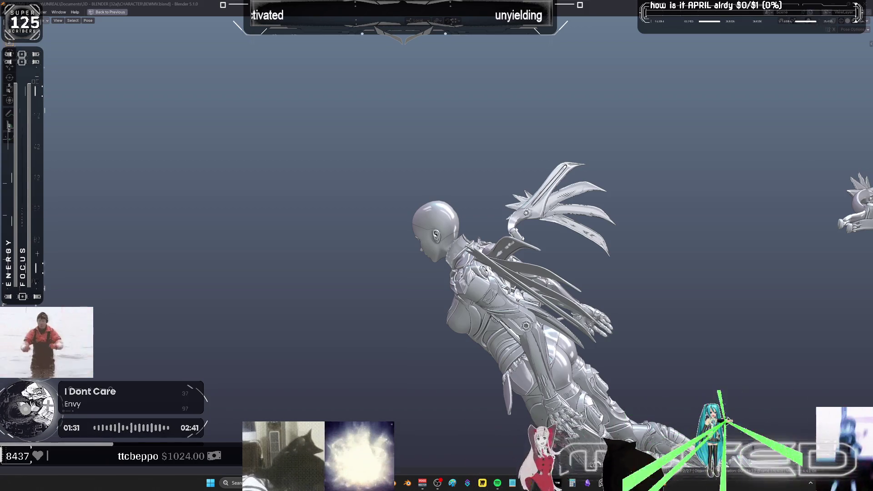
Scrub to frame 21 and show the wing rotation curves full-screen, centred on frame 21.
{"action": "mouse_move", "coordinate": [584, 265]}
{"action": "middle_mouse_down", "text": "alt"}
{"action": "mouse_move", "coordinate": [490, 248]}
{"action": "mouse_move", "coordinate": [346, 251]}
{"action": "mouse_move", "coordinate": [429, 252]}
{"action": "mouse_move", "coordinate": [451, 258]}
{"action": "mouse_move", "coordinate": [456, 273]}
{"action": "mouse_move", "coordinate": [444, 257]}
{"action": "mouse_move", "coordinate": [402, 271]}
{"action": "mouse_move", "coordinate": [460, 254]}
{"action": "mouse_move", "coordinate": [544, 254]}
{"action": "mouse_move", "coordinate": [519, 240]}
{"action": "mouse_move", "coordinate": [540, 252]}
{"action": "mouse_move", "coordinate": [531, 258]}
{"action": "middle_mouse_up", "text": "alt"}
{"action": "scroll", "coordinate": [529, 258], "scroll_direction": "down", "scroll_amount": 1, "text": "alt"}
{"action": "left_click_drag", "start_coordinate": [532, 259], "coordinate": [521, 259]}
{"action": "key", "text": "ctrl+space"}
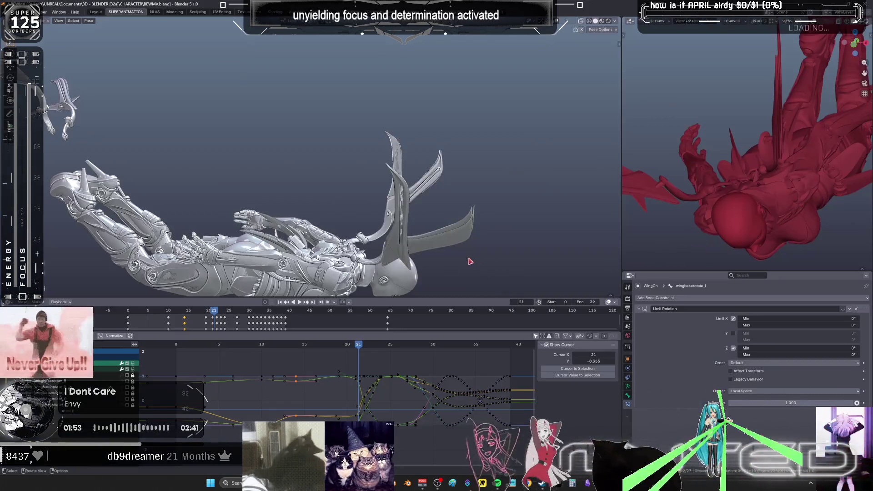
{"action": "key", "text": "ctrl+space"}
{"action": "middle_click_drag", "start_coordinate": [530, 312], "coordinate": [541, 319]}
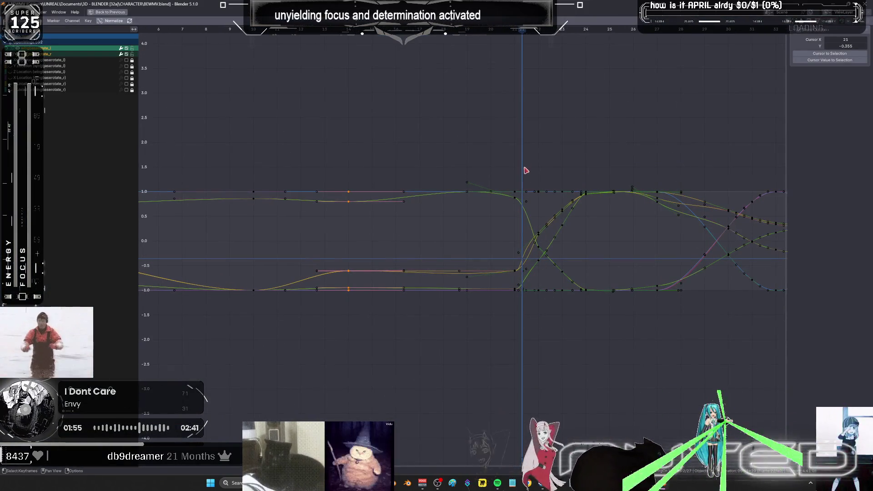
Delete the frame-21 wing keys, jump to the frame-23 key and restore the full layout.
{"action": "mouse_move", "coordinate": [524, 160]}
{"action": "left_mouse_down"}
{"action": "mouse_move", "coordinate": [509, 341]}
{"action": "mouse_move", "coordinate": [500, 337]}
{"action": "left_mouse_up"}
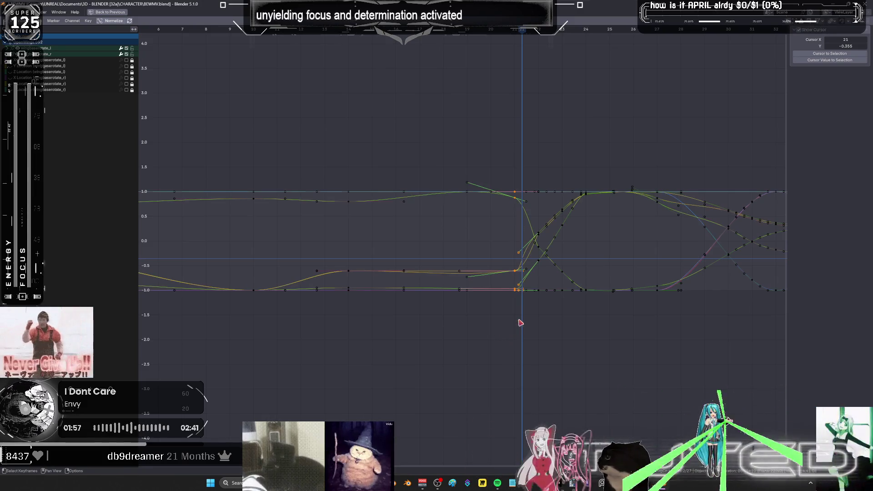
{"action": "key", "text": "ctrl+z"}
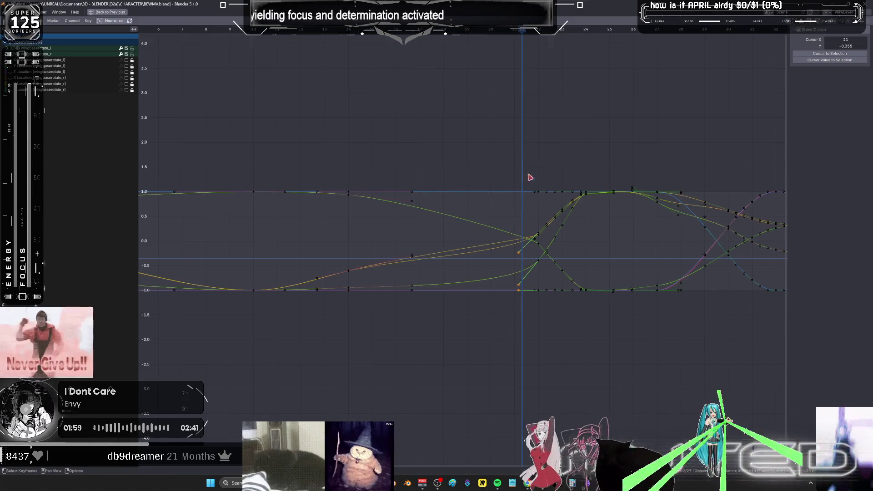
{"action": "key", "text": "ctrl+z"}
{"action": "key", "text": "ctrl+z"}
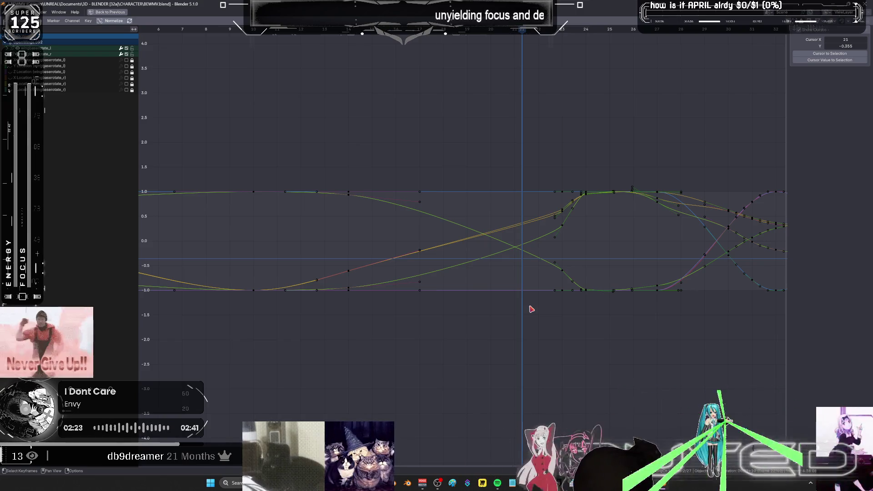
{"action": "key", "text": "Up"}
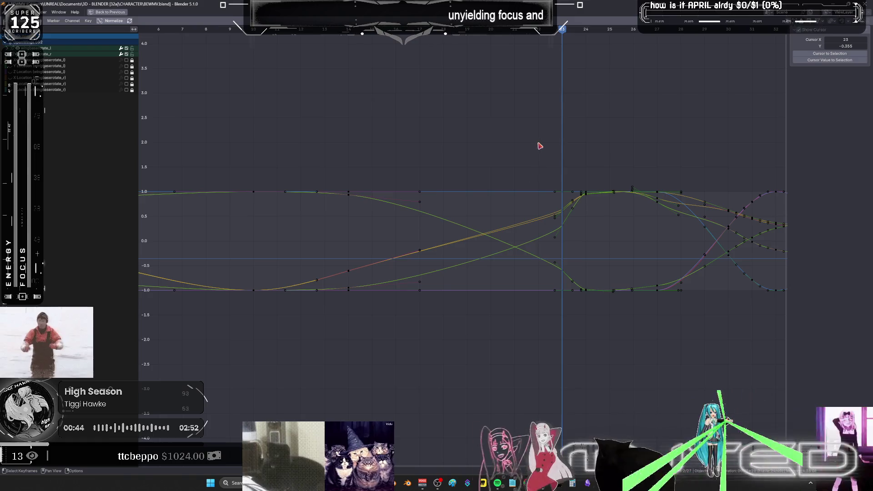
{"action": "key", "text": "ctrl+space"}
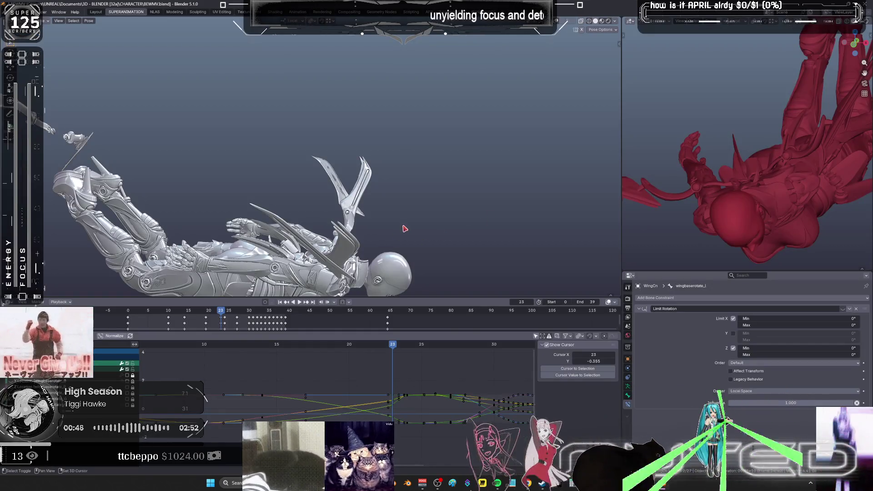
At frame 19, blend the wing pose toward its neighbouring keys twice.
{"action": "middle_click_drag", "start_coordinate": [405, 230], "coordinate": [455, 181], "text": "shift"}
{"action": "left_click_drag", "start_coordinate": [389, 350], "coordinate": [336, 352]}
{"action": "middle_click_drag", "start_coordinate": [523, 175], "coordinate": [440, 182], "text": "shift"}
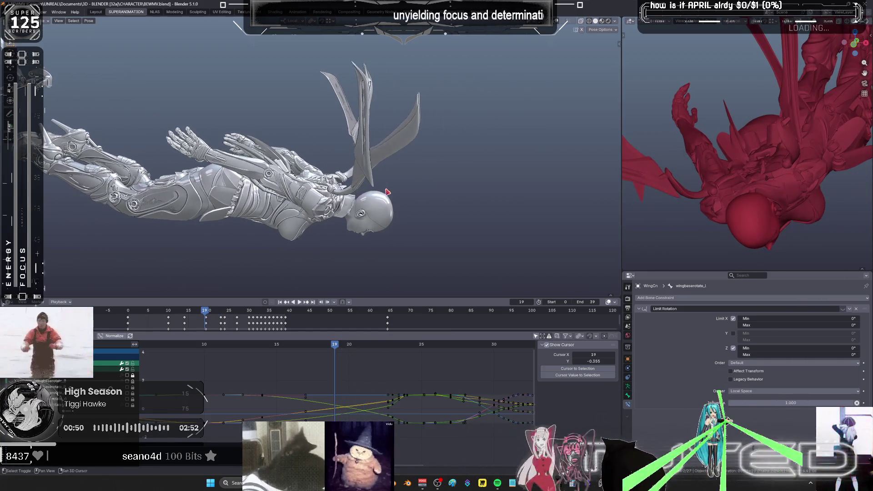
{"action": "key", "text": "shift+e"}
{"action": "left_click", "coordinate": [509, 173]}
{"action": "middle_click_drag", "start_coordinate": [509, 173], "coordinate": [447, 187]}
{"action": "key", "text": "shift+e"}
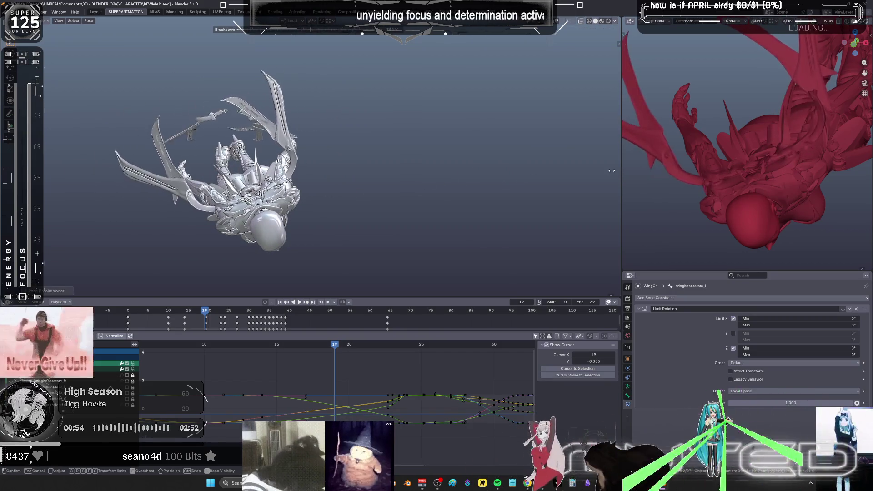
{"action": "left_click", "coordinate": [314, 182]}
{"action": "middle_click_drag", "start_coordinate": [314, 182], "coordinate": [291, 150]}
With bone overlays shown, blend the selected wing bones' pose and rotate them further.
{"action": "key", "text": "shift+alt+z"}
{"action": "left_click_drag", "start_coordinate": [252, 104], "coordinate": [133, 78]}
{"action": "key", "text": "shift+e"}
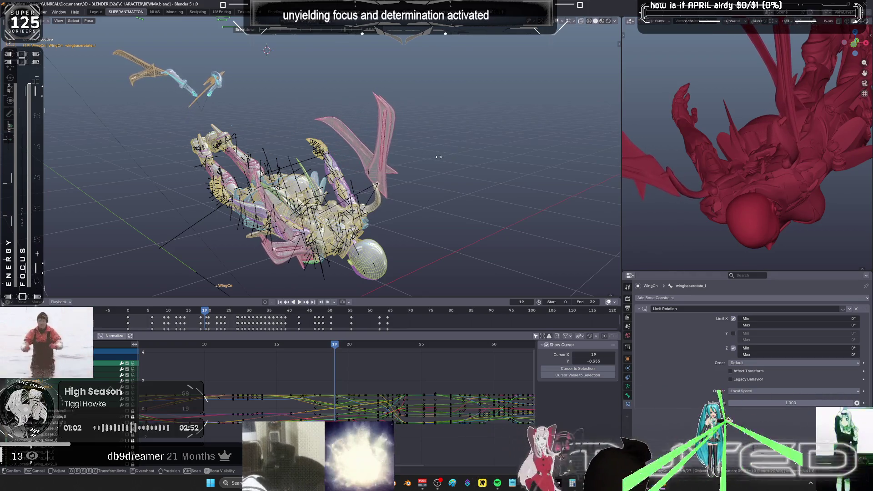
{"action": "left_click", "coordinate": [455, 158]}
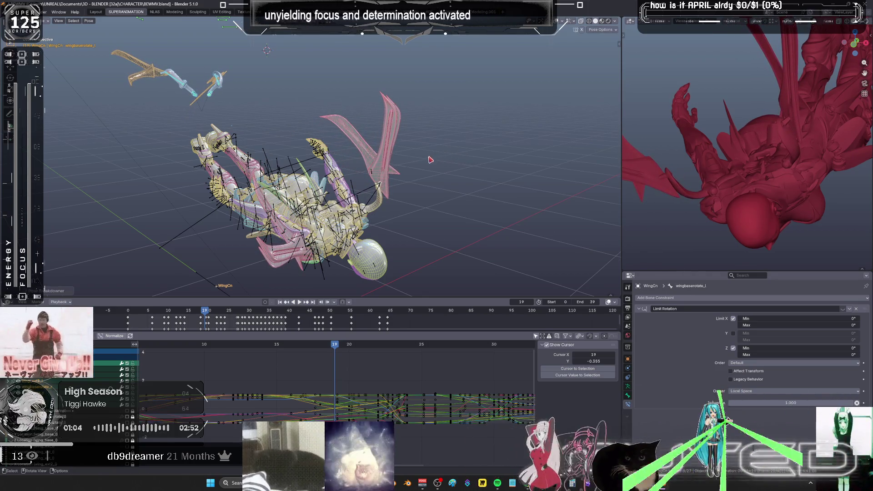
{"action": "mouse_move", "coordinate": [455, 159]}
{"action": "middle_mouse_down"}
{"action": "mouse_move", "coordinate": [403, 130]}
{"action": "mouse_move", "coordinate": [355, 296]}
{"action": "middle_mouse_up"}
{"action": "mouse_move", "coordinate": [254, 150]}
{"action": "middle_mouse_down"}
{"action": "mouse_move", "coordinate": [231, 117]}
{"action": "mouse_move", "coordinate": [169, 115]}
{"action": "mouse_move", "coordinate": [160, 104]}
{"action": "middle_mouse_up"}
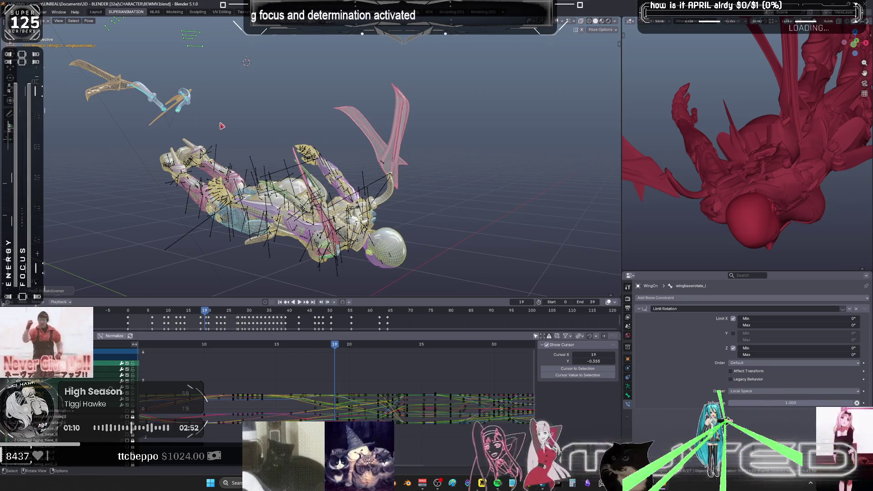
{"action": "left_click", "coordinate": [199, 123]}
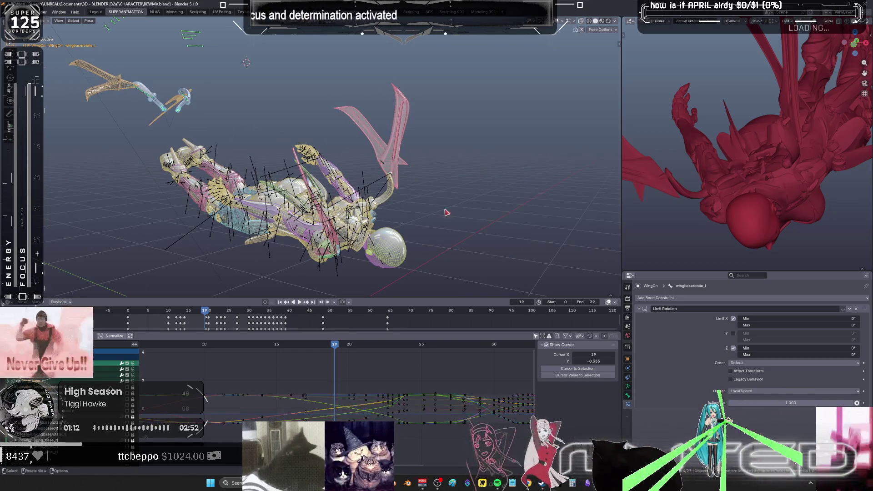
{"action": "key", "text": "r"}
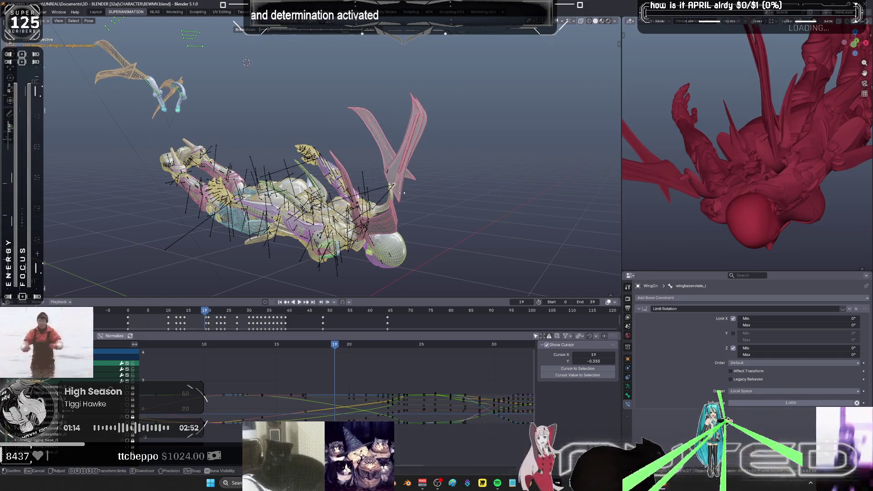
{"action": "left_click", "coordinate": [467, 198]}
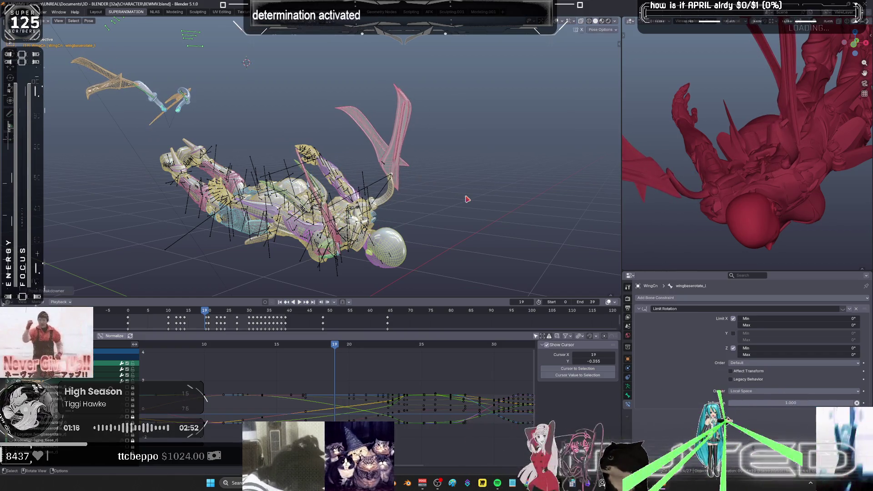
{"action": "right_click", "coordinate": [468, 199]}
Add a breakdown wing pose at frame 16, keyframe it, and move to frame 18.
{"action": "mouse_move", "coordinate": [291, 345]}
{"action": "left_mouse_down"}
{"action": "mouse_move", "coordinate": [230, 351]}
{"action": "mouse_move", "coordinate": [308, 347]}
{"action": "left_mouse_up"}
{"action": "mouse_move", "coordinate": [493, 247]}
{"action": "middle_mouse_down"}
{"action": "mouse_move", "coordinate": [464, 243]}
{"action": "mouse_move", "coordinate": [464, 254]}
{"action": "middle_mouse_up"}
{"action": "key", "text": "shift+e"}
{"action": "left_click", "coordinate": [464, 255]}
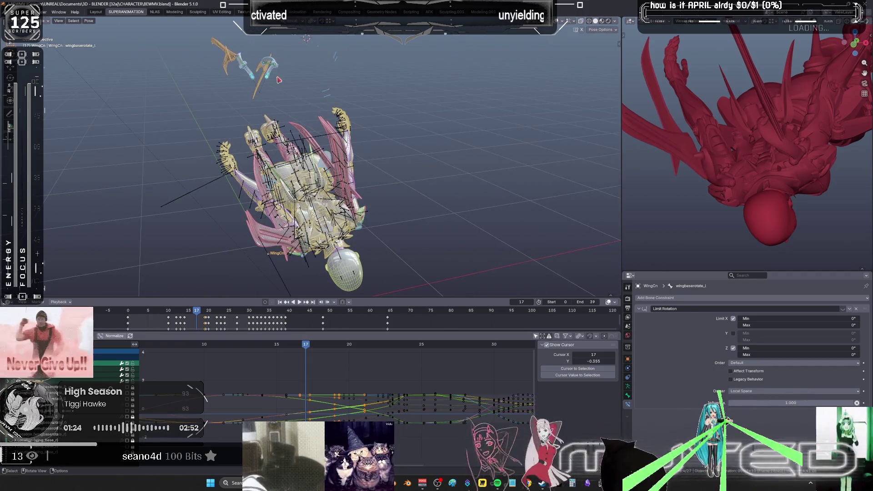
{"action": "key", "text": "r"}
{"action": "right_click", "coordinate": [430, 128]}
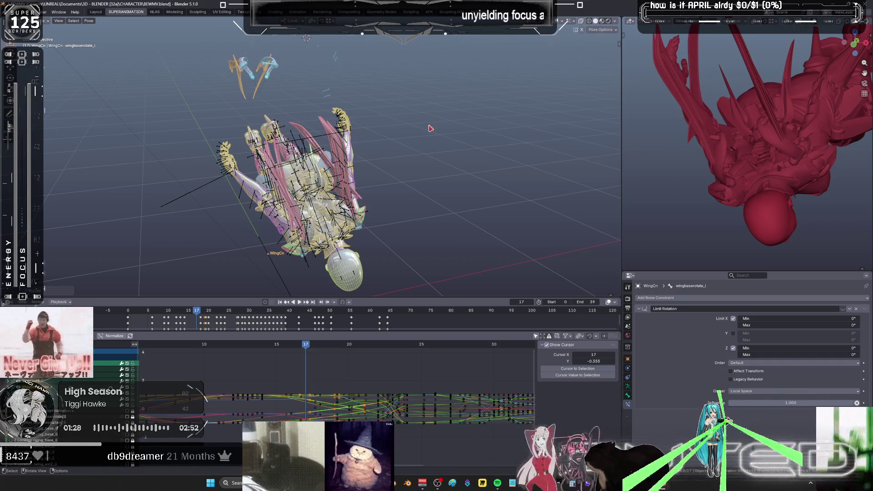
{"action": "key", "text": "k"}
{"action": "mouse_move", "coordinate": [307, 349]}
{"action": "left_mouse_down"}
{"action": "mouse_move", "coordinate": [436, 339]}
{"action": "mouse_move", "coordinate": [132, 342]}
{"action": "left_mouse_up"}
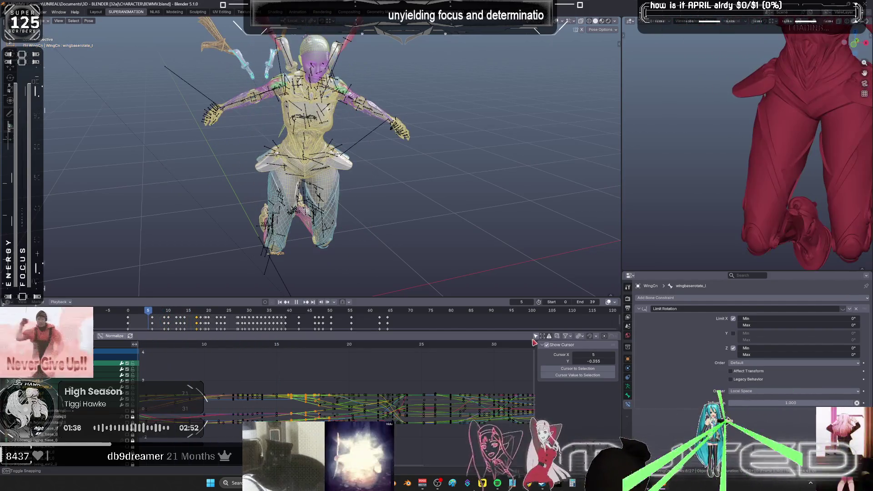
{"action": "mouse_move", "coordinate": [547, 261]}
{"action": "middle_mouse_down"}
{"action": "mouse_move", "coordinate": [339, 169]}
{"action": "mouse_move", "coordinate": [395, 181]}
{"action": "mouse_move", "coordinate": [473, 180]}
{"action": "mouse_move", "coordinate": [412, 234]}
{"action": "mouse_move", "coordinate": [357, 221]}
{"action": "mouse_move", "coordinate": [405, 213]}
{"action": "middle_mouse_up"}
{"action": "key", "text": "ctrl+space"}
{"action": "key", "text": "shift+alt+z"}
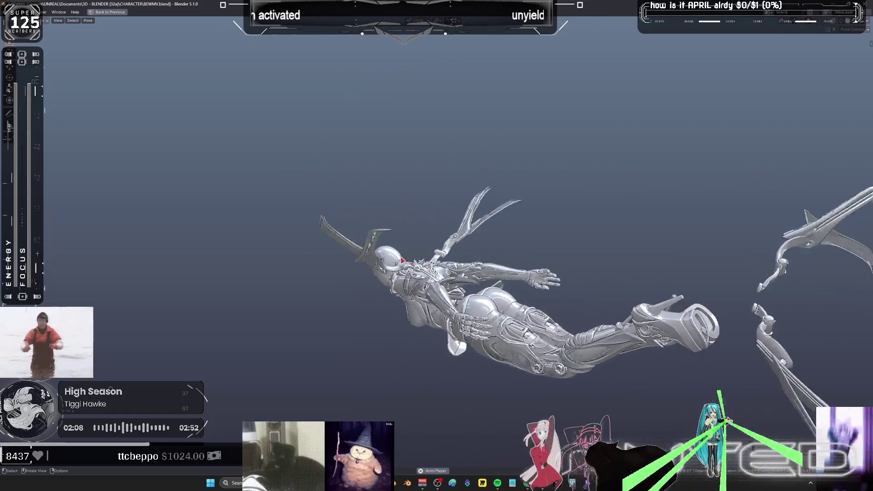
{"action": "key", "text": "z"}
{"action": "left_click", "coordinate": [505, 263]}
{"action": "key", "text": "shift+alt+z"}
{"action": "key", "text": "ctrl+space"}
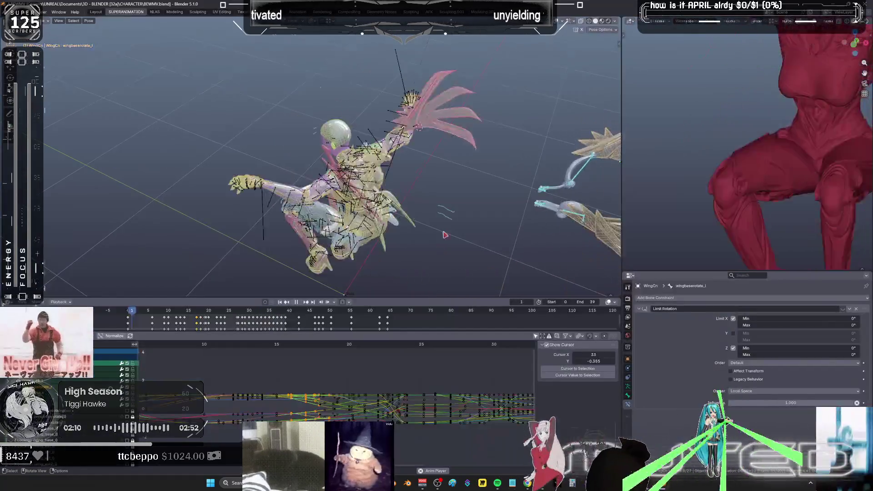
Set a box-selected block of wing keyframes to Linear interpolation in the maximized Graph Editor.
{"action": "key", "text": "ctrl+space"}
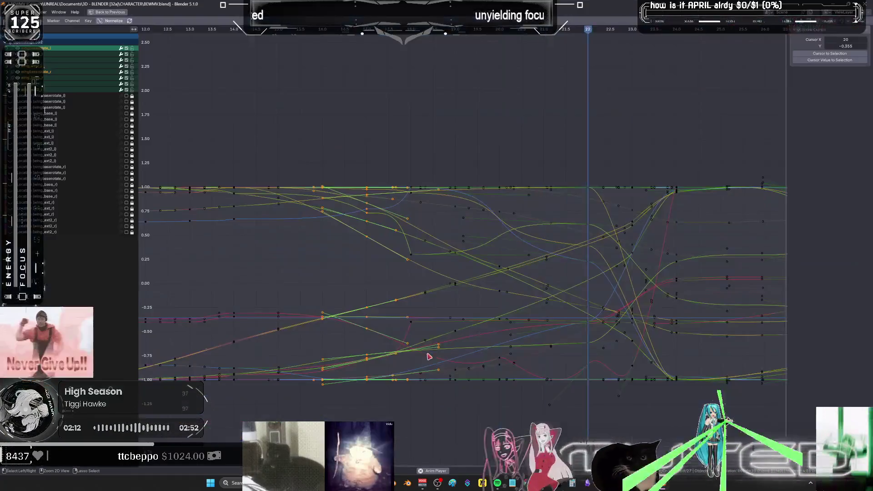
{"action": "scroll", "coordinate": [464, 341], "scroll_direction": "down", "scroll_amount": 3}
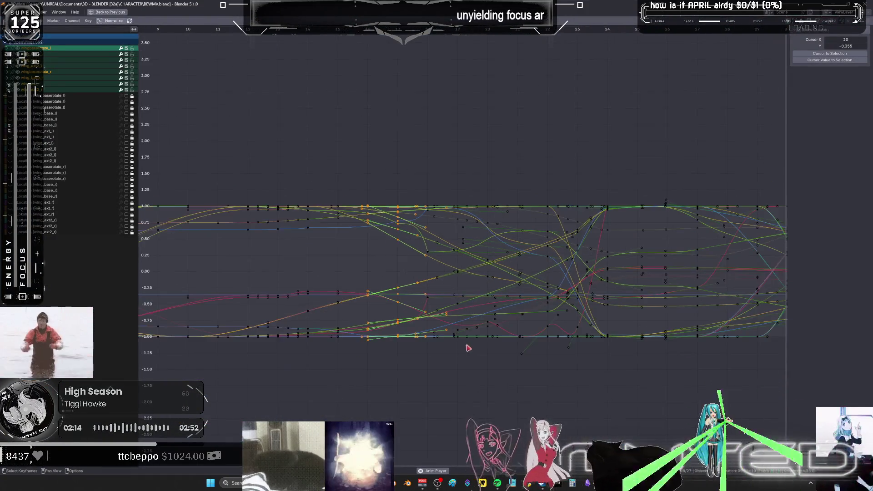
{"action": "mouse_move", "coordinate": [605, 165]}
{"action": "left_mouse_down"}
{"action": "mouse_move", "coordinate": [396, 383]}
{"action": "mouse_move", "coordinate": [357, 400]}
{"action": "left_mouse_up"}
{"action": "right_click", "coordinate": [412, 300]}
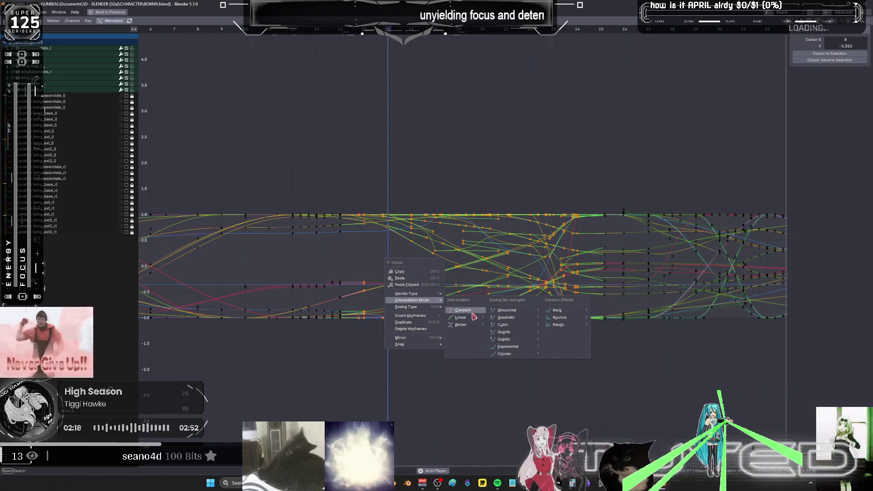
{"action": "left_click", "coordinate": [476, 331]}
{"action": "right_click", "coordinate": [403, 306]}
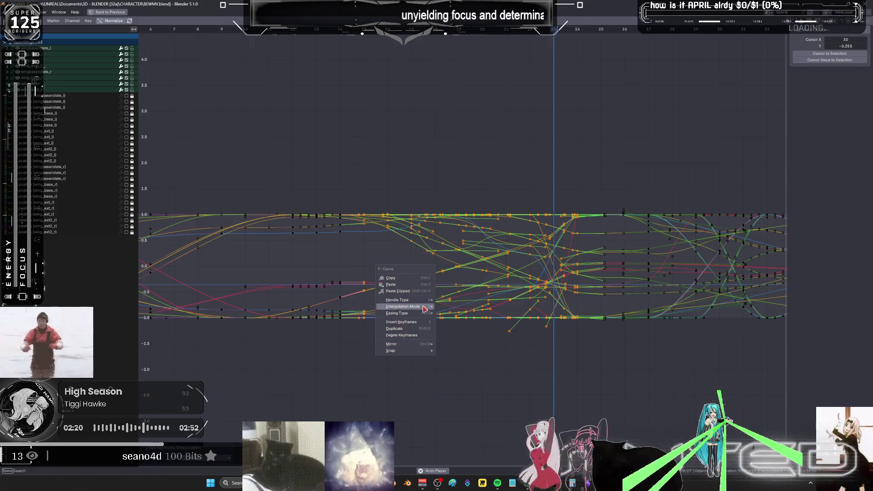
{"action": "mouse_move", "coordinate": [402, 307]}
{"action": "left_click", "coordinate": [452, 326]}
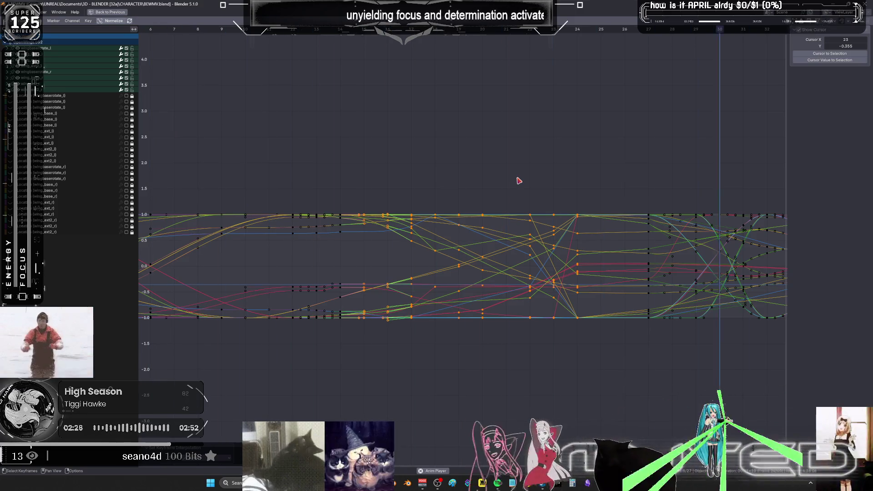
{"action": "key", "text": "ctrl+space"}
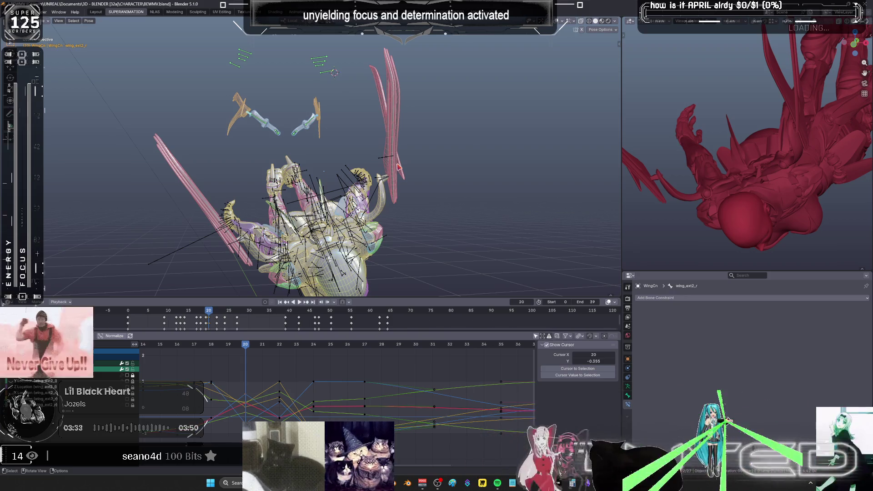
Orbit to an oblique view of the winged character's rig.
{"action": "left_click_drag", "start_coordinate": [319, 182], "coordinate": [387, 157], "text": "alt"}
Scrub back and forth through the wing-flap animation.
{"action": "scroll", "coordinate": [390, 178], "scroll_direction": "up", "scroll_amount": 10, "text": "alt"}
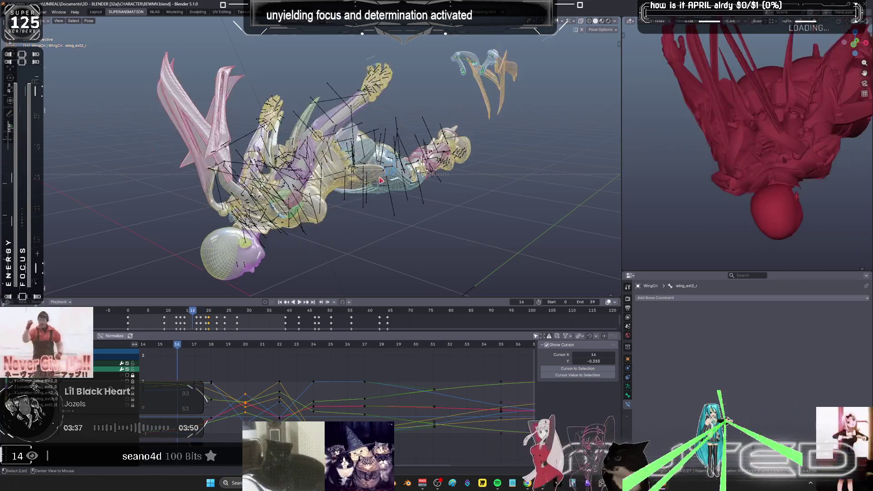
{"action": "scroll", "coordinate": [370, 188], "scroll_direction": "down", "scroll_amount": 8, "text": "alt"}
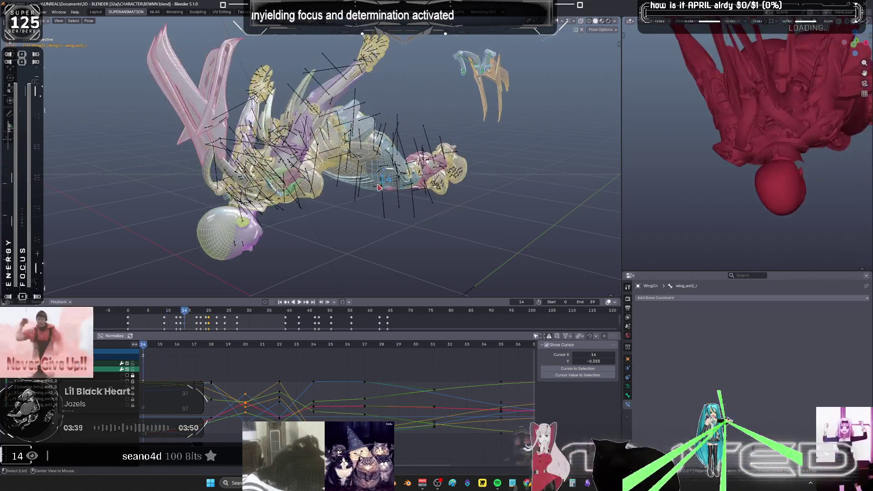
{"action": "scroll", "coordinate": [371, 190], "scroll_direction": "up", "scroll_amount": 7, "text": "alt"}
{"action": "scroll", "coordinate": [371, 192], "scroll_direction": "down", "scroll_amount": 3, "text": "alt"}
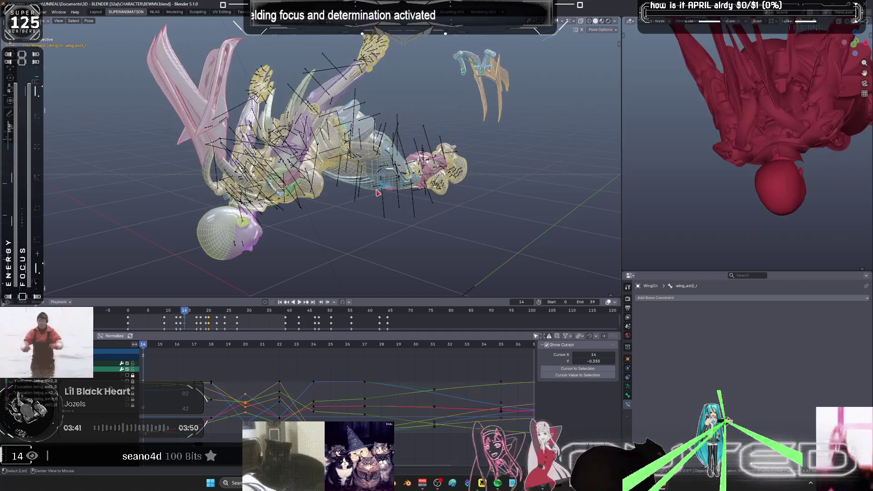
{"action": "scroll", "coordinate": [378, 194], "scroll_direction": "down", "scroll_amount": 1, "text": "alt"}
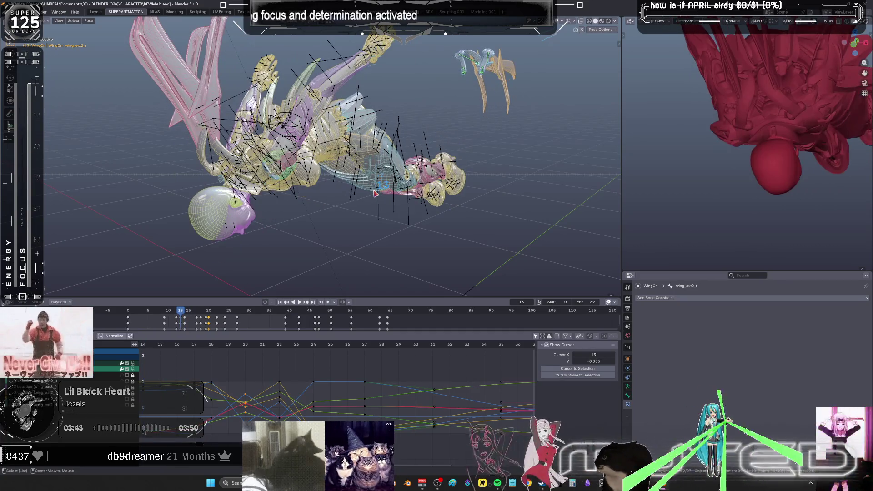
{"action": "scroll", "coordinate": [377, 198], "scroll_direction": "up", "scroll_amount": 3, "text": "alt"}
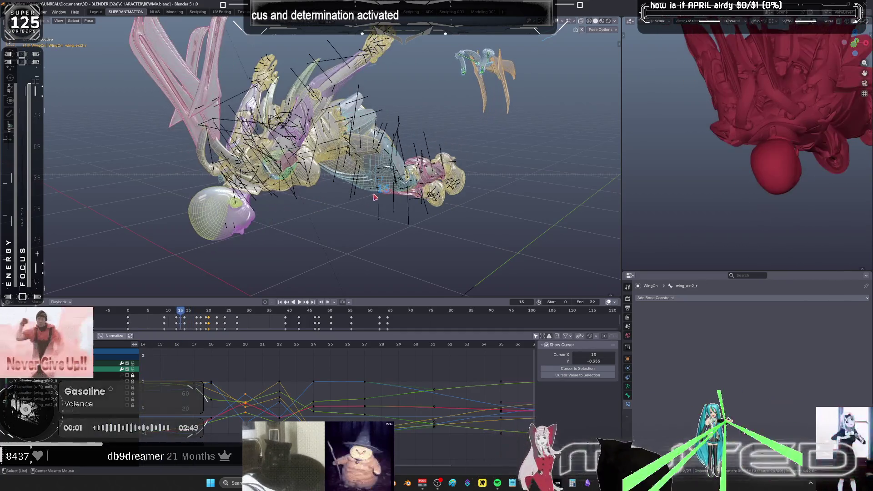
{"action": "scroll", "coordinate": [374, 200], "scroll_direction": "down", "scroll_amount": 3, "text": "alt"}
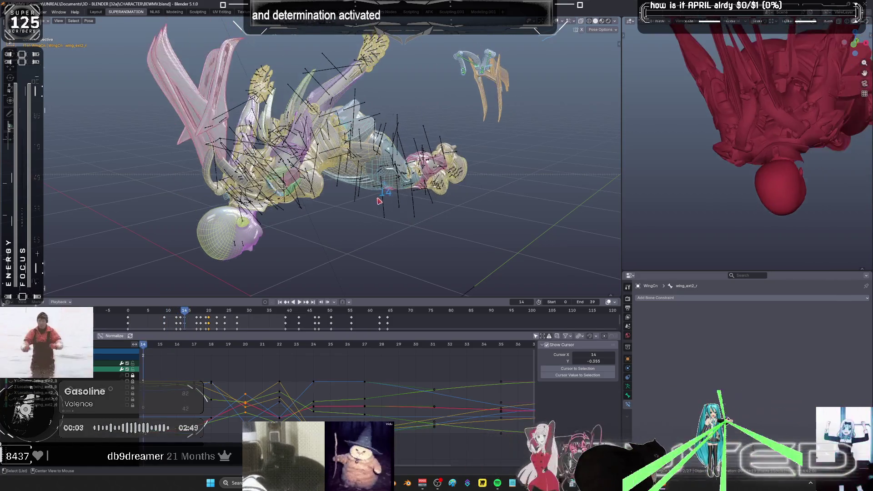
{"action": "scroll", "coordinate": [373, 203], "scroll_direction": "up", "scroll_amount": 3, "text": "alt"}
{"action": "scroll", "coordinate": [374, 203], "scroll_direction": "down", "scroll_amount": 2, "text": "alt"}
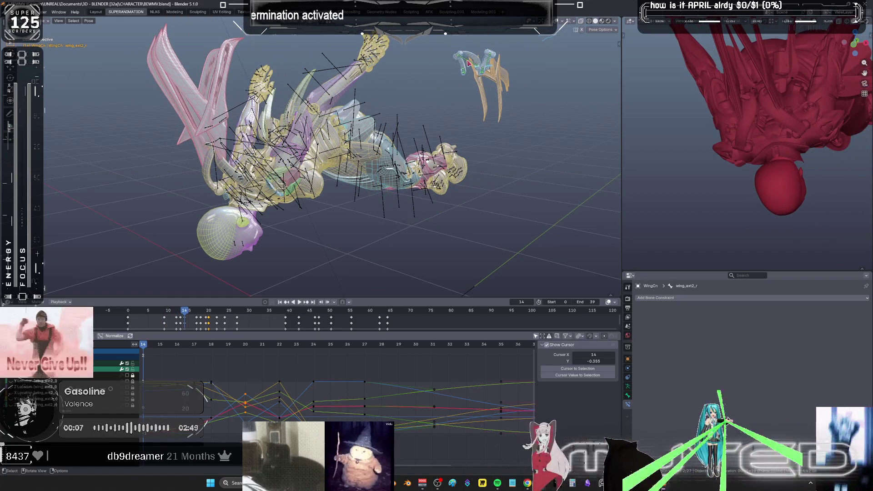
Select the wing_ext_r bone and frame all its curves in a maximized Graph Editor.
{"action": "left_click", "coordinate": [479, 102]}
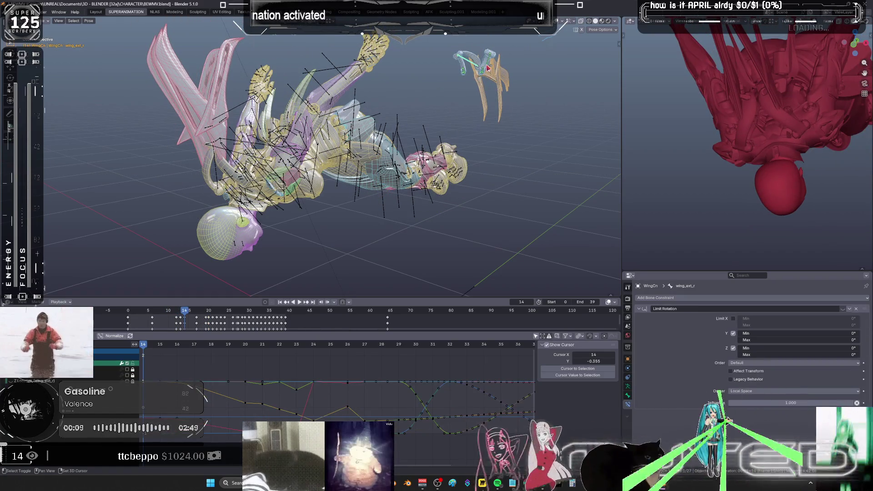
{"action": "key", "text": "ctrl+space"}
{"action": "key", "text": "Home"}
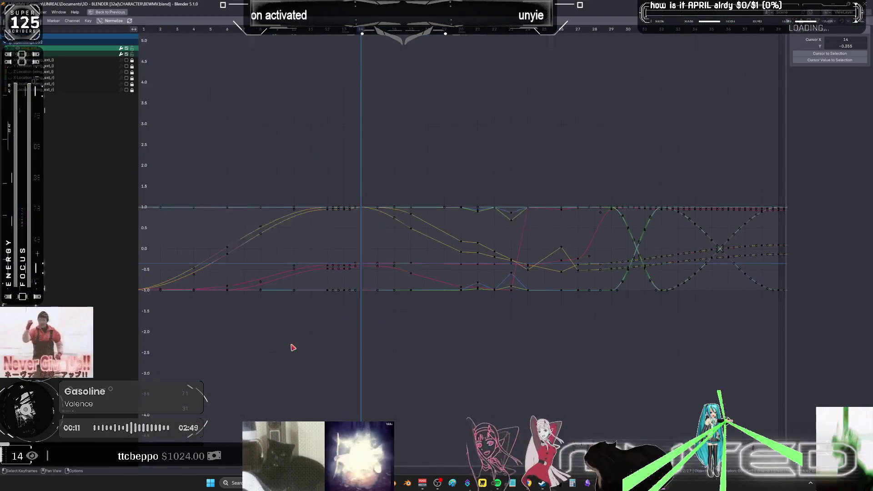
Select the wing_ext_r keys just before the frame-14 peak, then restore the layout and start playback.
{"action": "mouse_move", "coordinate": [425, 277]}
{"action": "middle_mouse_down", "text": "ctrl"}
{"action": "mouse_move", "coordinate": [380, 260]}
{"action": "mouse_move", "coordinate": [432, 172]}
{"action": "middle_mouse_up", "text": "ctrl"}
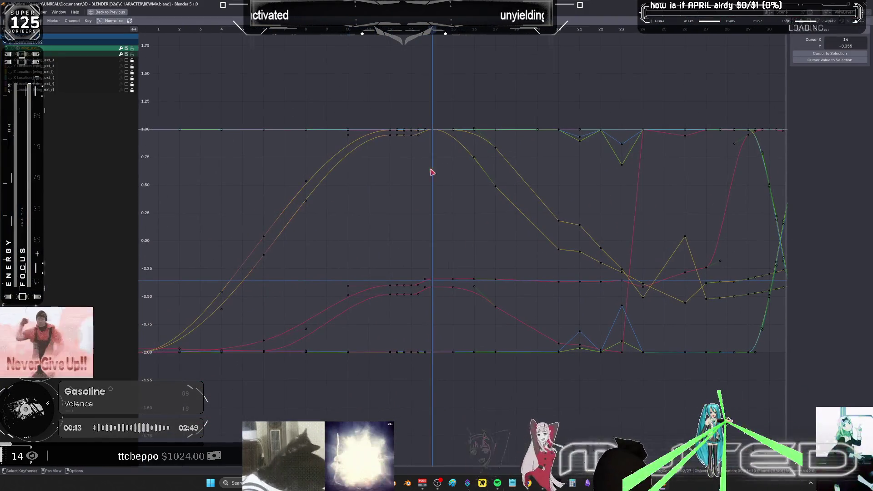
{"action": "left_click", "coordinate": [416, 107]}
{"action": "mouse_move", "coordinate": [417, 107]}
{"action": "left_mouse_down"}
{"action": "mouse_move", "coordinate": [437, 293]}
{"action": "mouse_move", "coordinate": [380, 378]}
{"action": "mouse_move", "coordinate": [394, 389]}
{"action": "mouse_move", "coordinate": [433, 341]}
{"action": "left_mouse_up"}
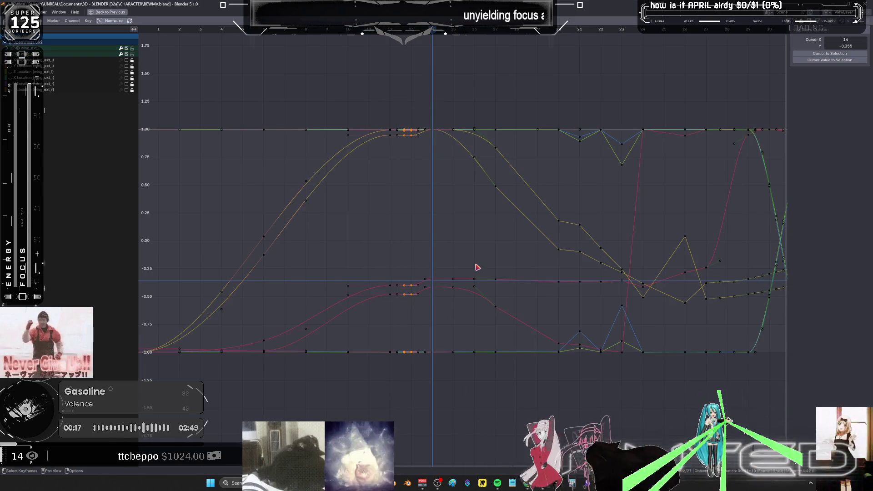
{"action": "key", "text": "ctrl+space"}
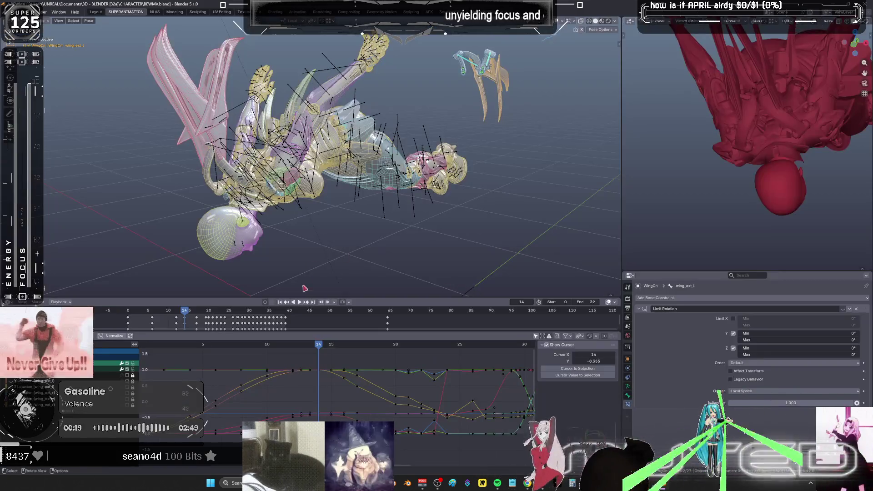
{"action": "left_click", "coordinate": [303, 303]}
Play the wing flap in a maximized 3D view, save BEWMV.blend, and switch to Spotify.
{"action": "key", "text": "ctrl+alt+space"}
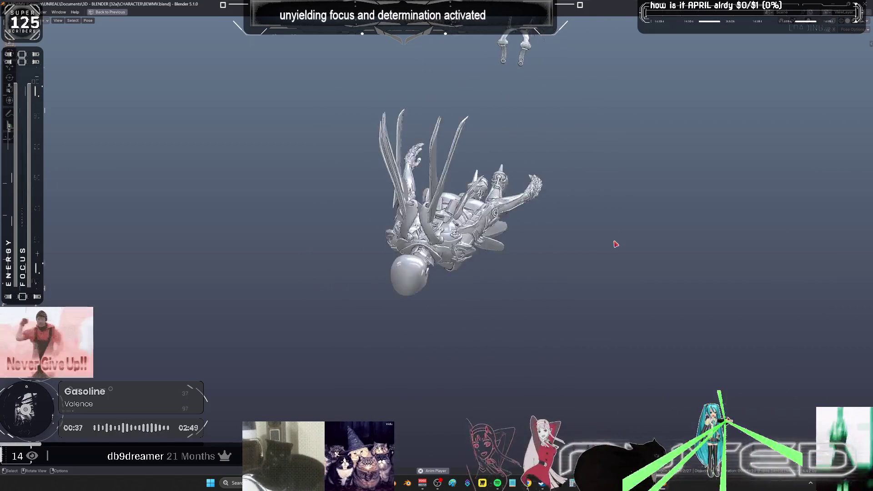
{"action": "key", "text": "ctrl+s"}
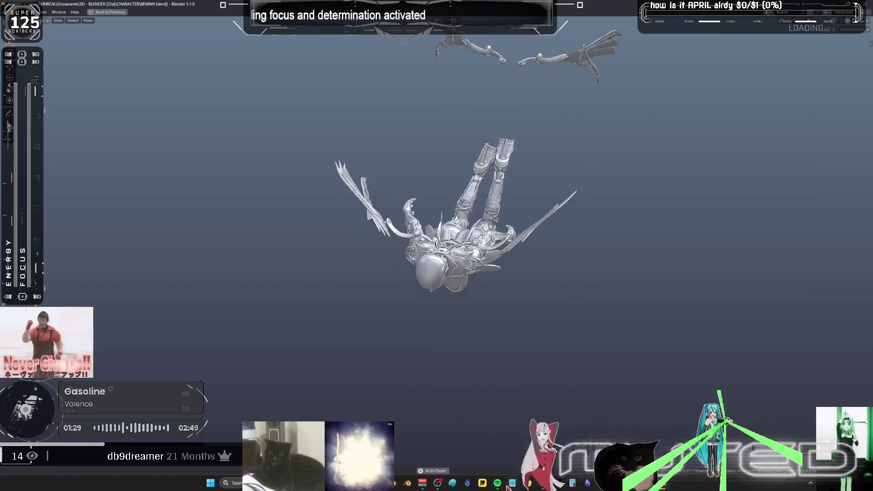
{"action": "key", "text": "alt+Tab"}
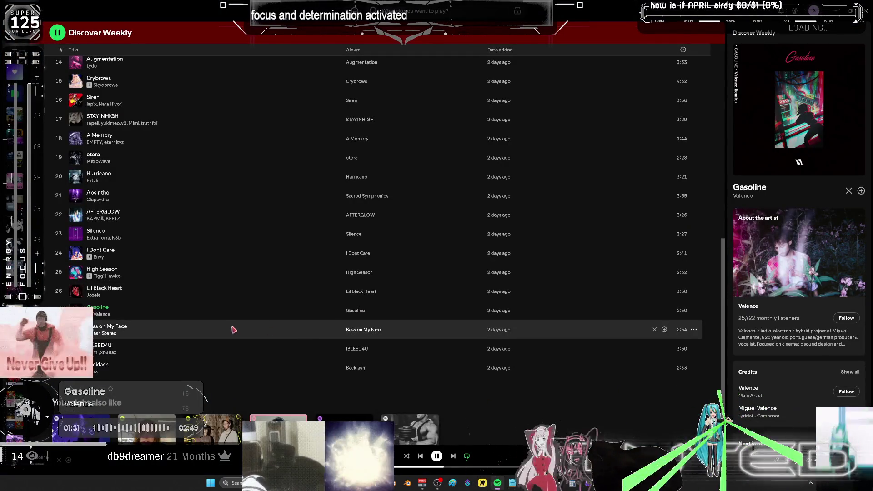
Open the Valence artist page and show all ten popular Valence tracks.
{"action": "left_click", "coordinate": [102, 316]}
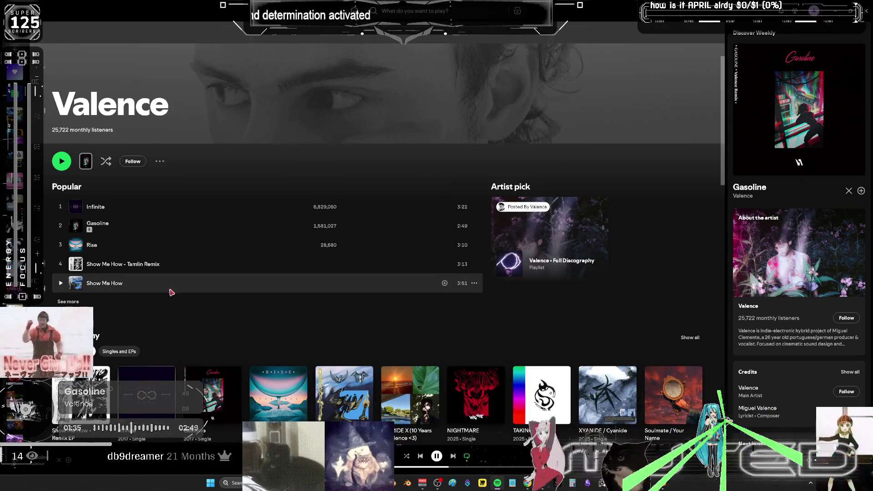
{"action": "scroll", "coordinate": [169, 287], "scroll_direction": "down", "scroll_amount": 3}
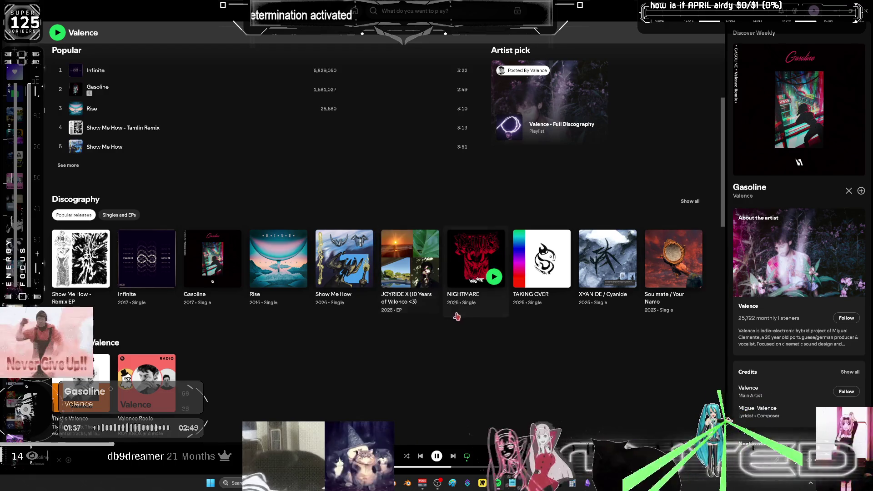
{"action": "left_click", "coordinate": [68, 167]}
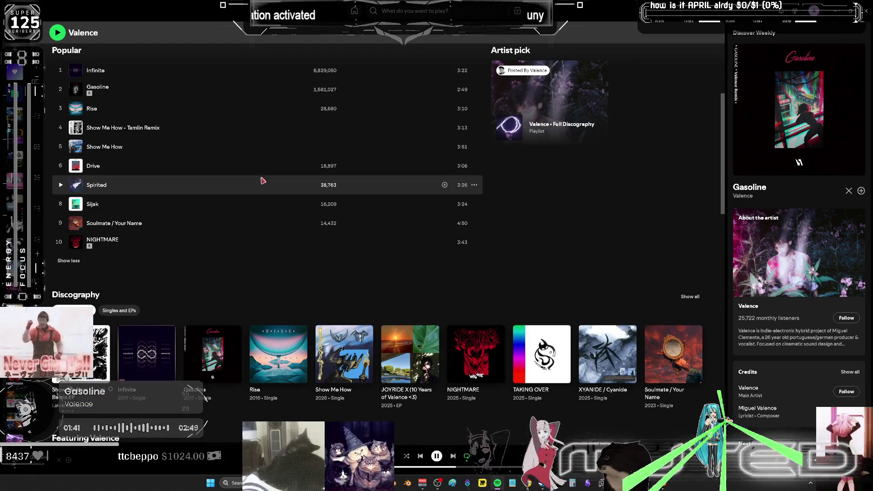
{"action": "scroll", "coordinate": [263, 179], "scroll_direction": "down", "scroll_amount": 6}
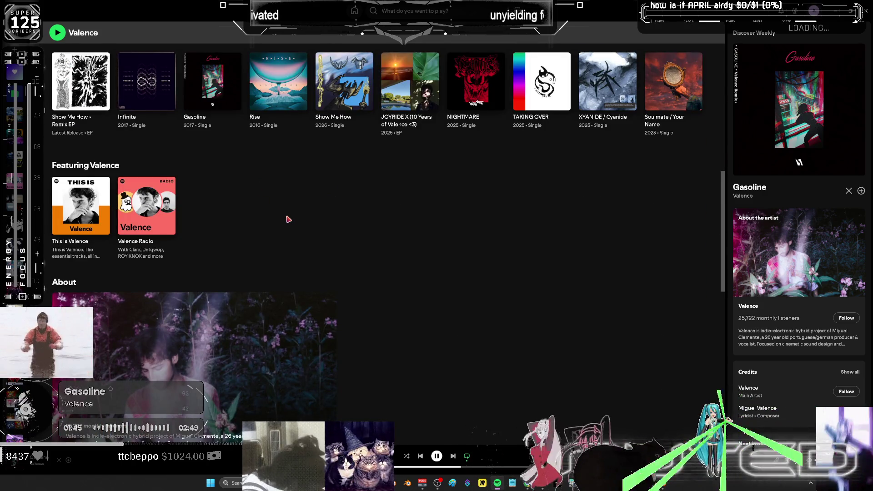
{"action": "scroll", "coordinate": [469, 217], "scroll_direction": "down", "scroll_amount": 2}
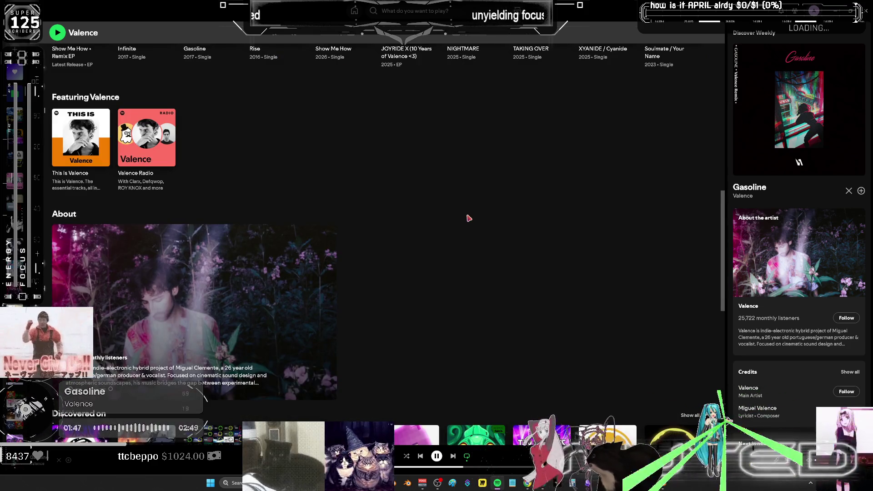
{"action": "scroll", "coordinate": [470, 218], "scroll_direction": "down", "scroll_amount": 4}
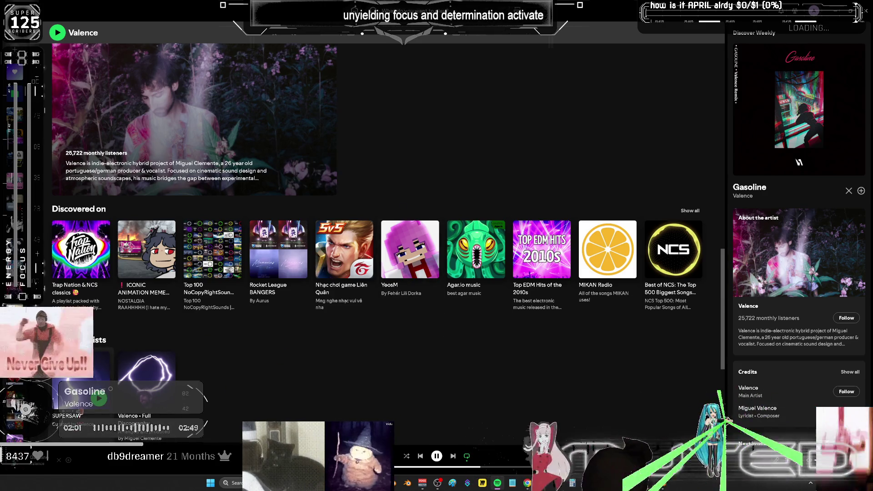
Scroll through the SUPERSAW playlist's tracks, then open Discover Weekly.
{"action": "left_click", "coordinate": [67, 416]}
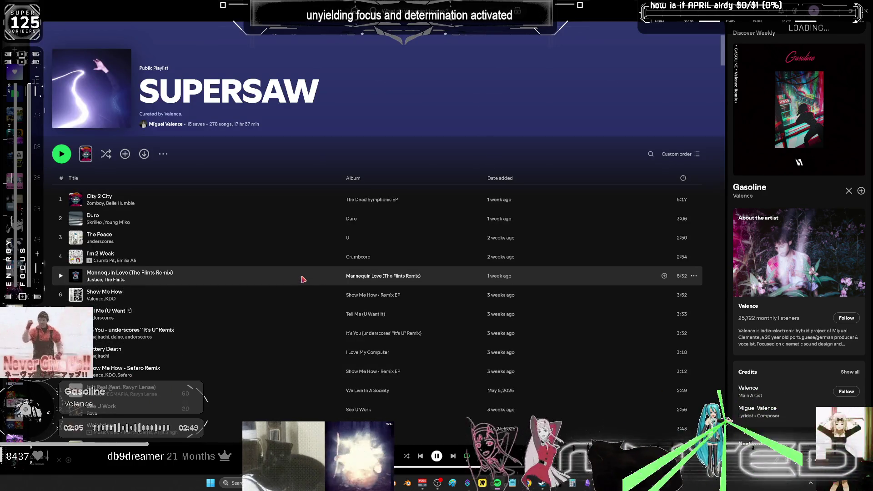
{"action": "scroll", "coordinate": [303, 279], "scroll_direction": "down", "scroll_amount": 3}
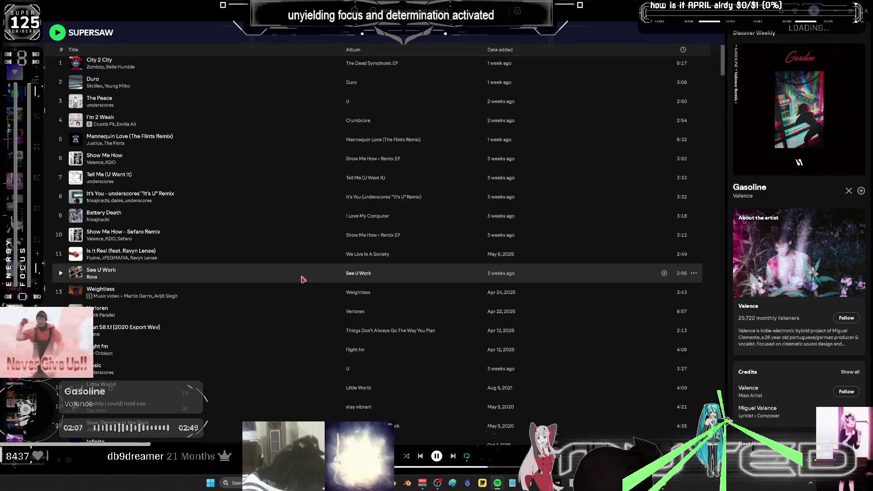
{"action": "scroll", "coordinate": [304, 280], "scroll_direction": "down", "scroll_amount": 5}
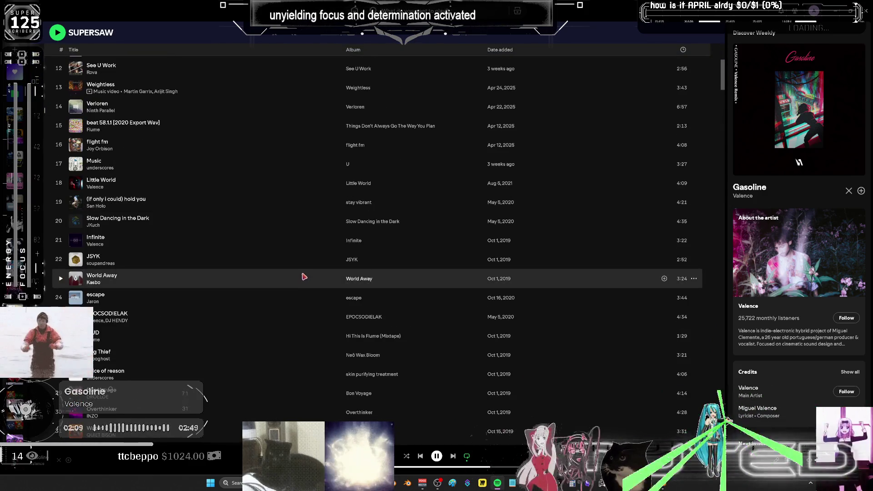
{"action": "scroll", "coordinate": [303, 277], "scroll_direction": "down", "scroll_amount": 8}
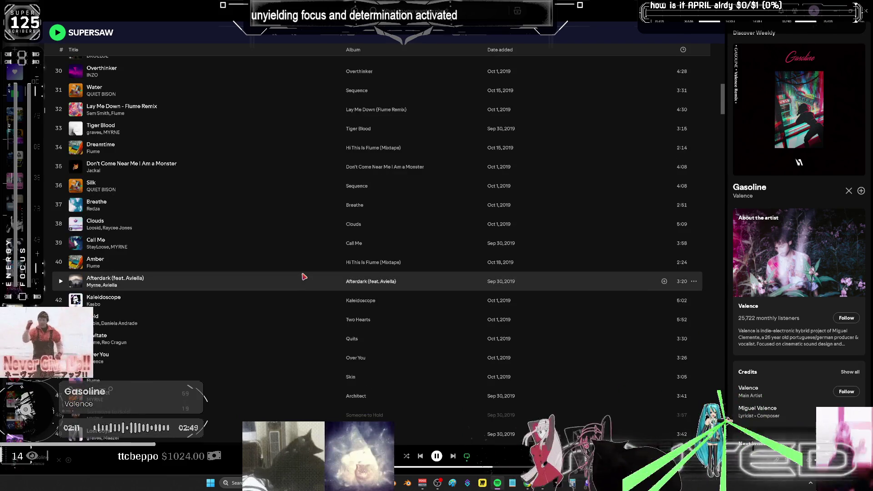
{"action": "scroll", "coordinate": [304, 277], "scroll_direction": "down", "scroll_amount": 3}
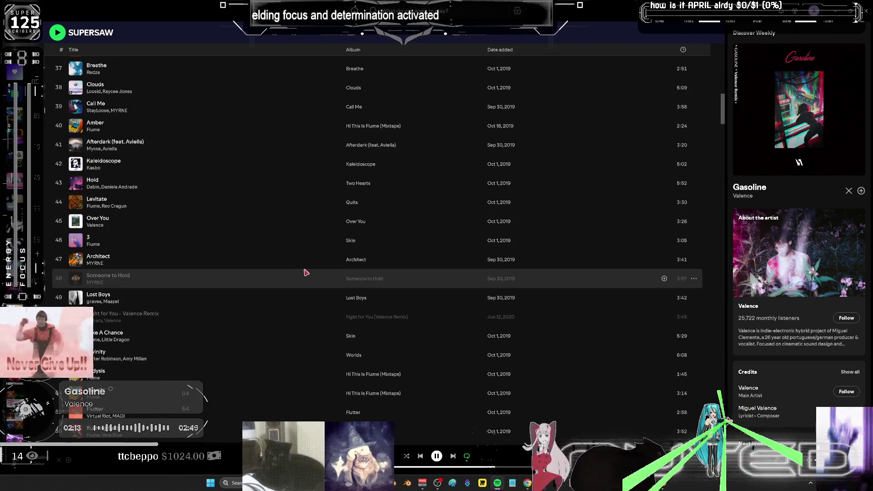
{"action": "scroll", "coordinate": [306, 272], "scroll_direction": "down", "scroll_amount": 15}
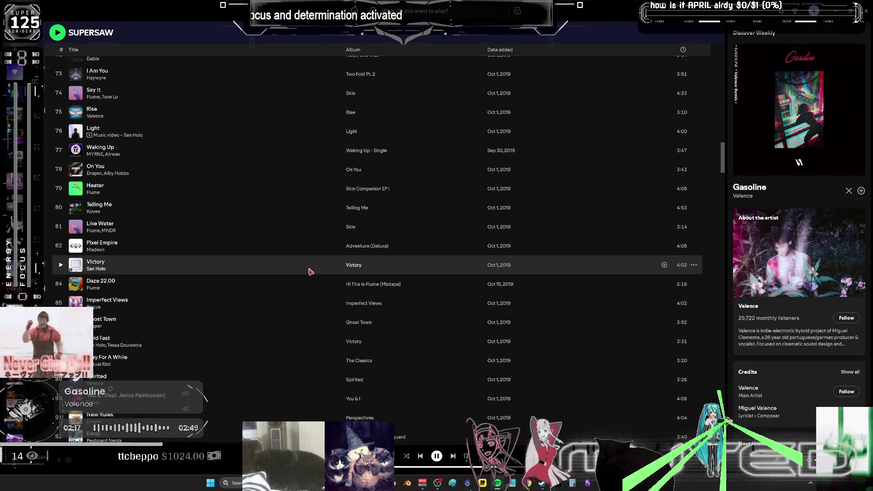
{"action": "scroll", "coordinate": [310, 272], "scroll_direction": "down", "scroll_amount": 20}
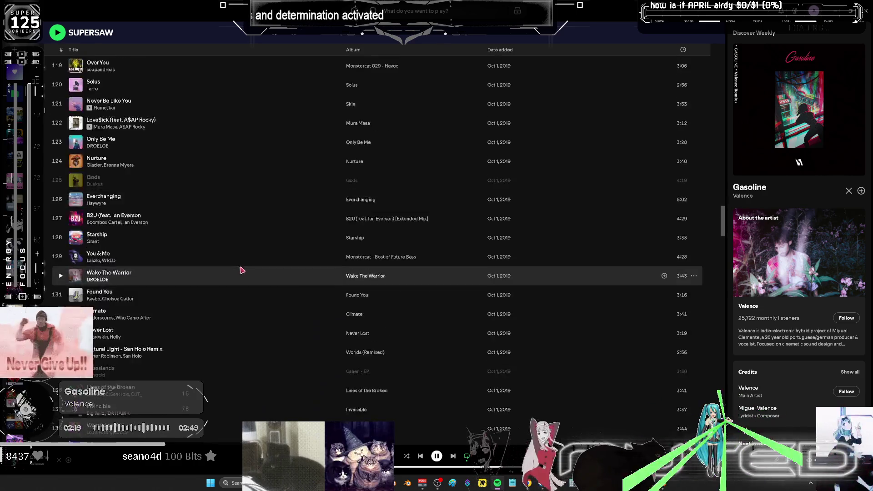
{"action": "scroll", "coordinate": [250, 260], "scroll_direction": "down", "scroll_amount": 20}
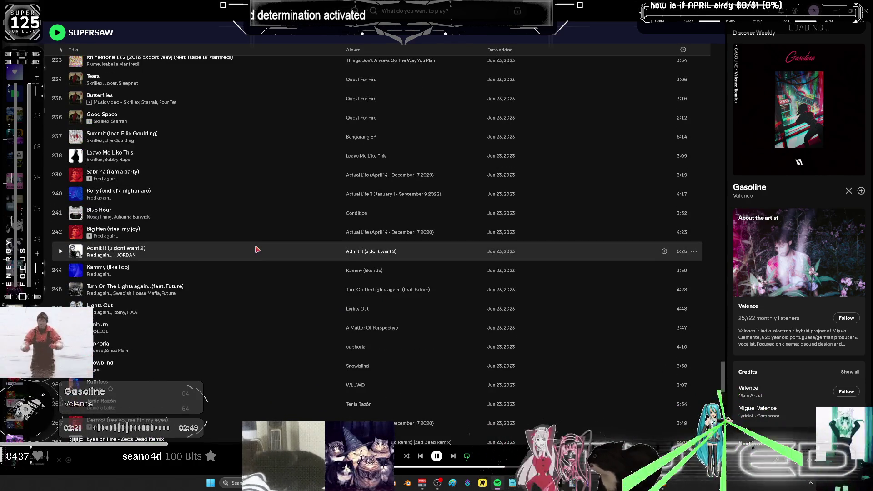
{"action": "scroll", "coordinate": [257, 249], "scroll_direction": "down", "scroll_amount": 3}
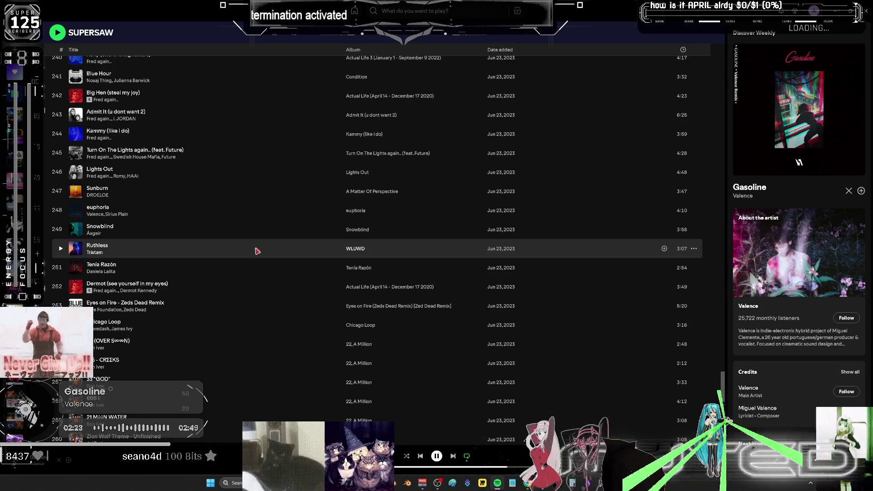
{"action": "scroll", "coordinate": [258, 251], "scroll_direction": "down", "scroll_amount": 7}
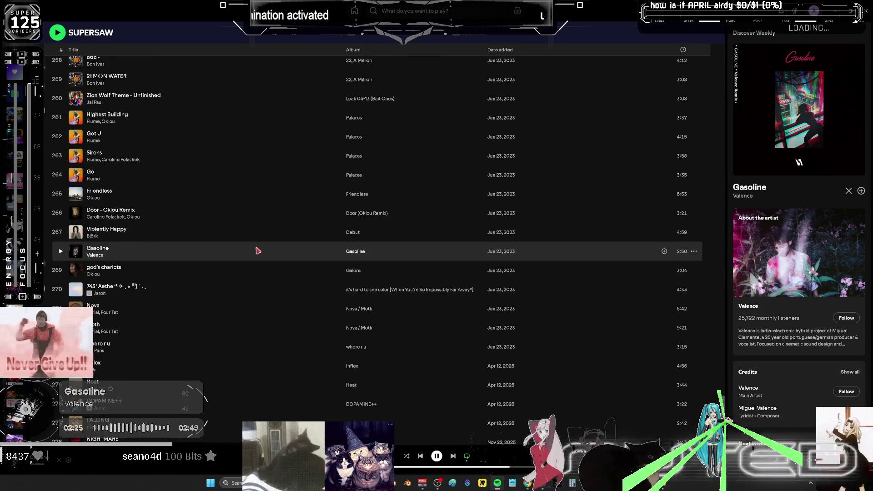
{"action": "scroll", "coordinate": [257, 251], "scroll_direction": "down", "scroll_amount": 6}
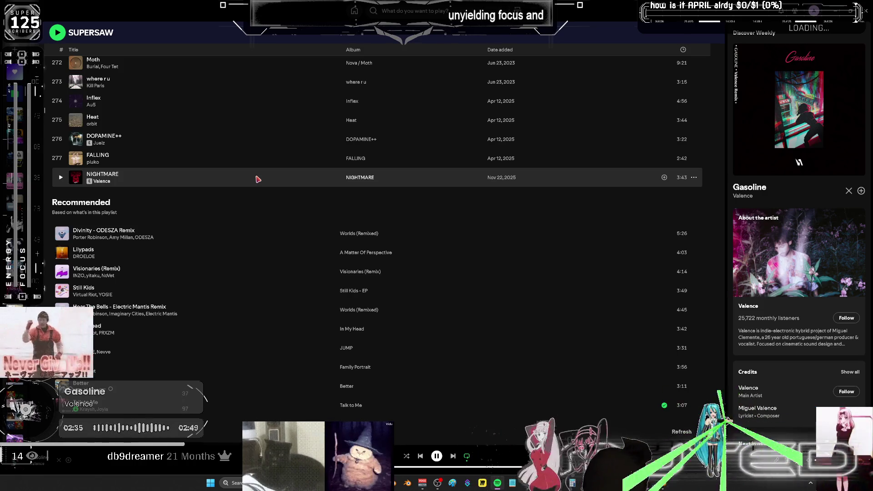
{"action": "scroll", "coordinate": [258, 180], "scroll_direction": "up", "scroll_amount": 5}
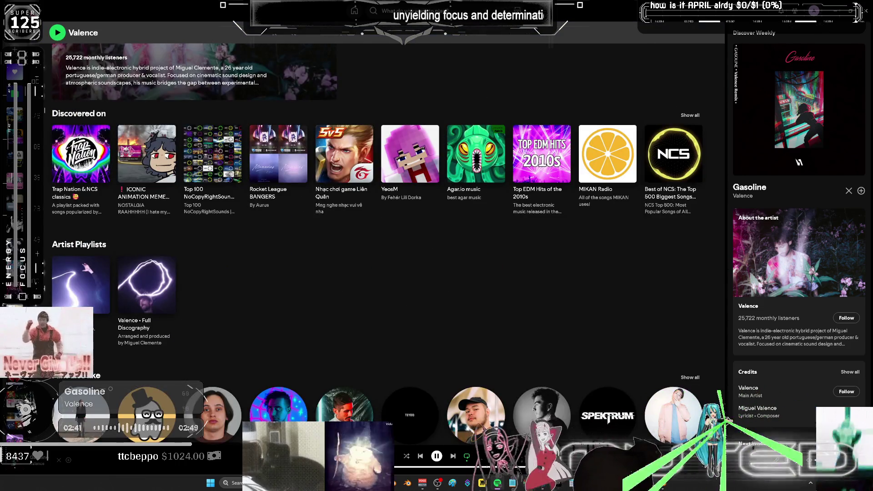
{"action": "left_click", "coordinate": [16, 179]}
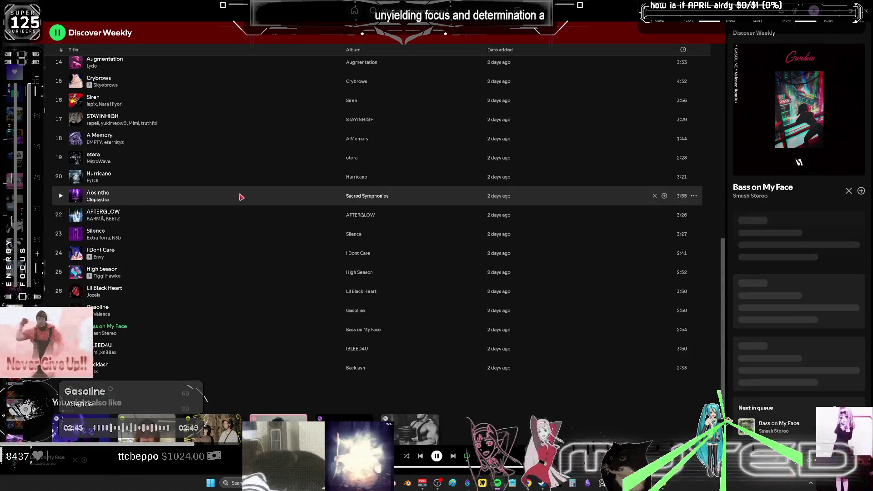
Skip ahead two tracks in Discover Weekly.
{"action": "scroll", "coordinate": [244, 197], "scroll_direction": "down", "scroll_amount": 1}
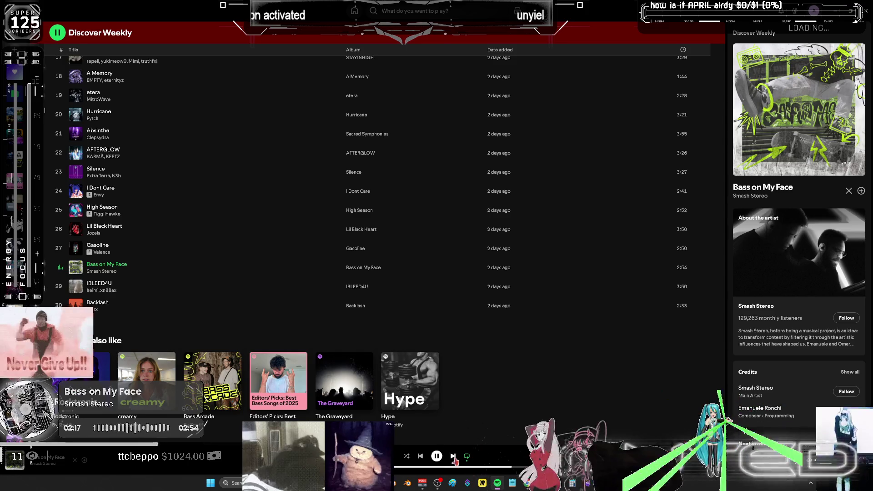
{"action": "left_click", "coordinate": [453, 458]}
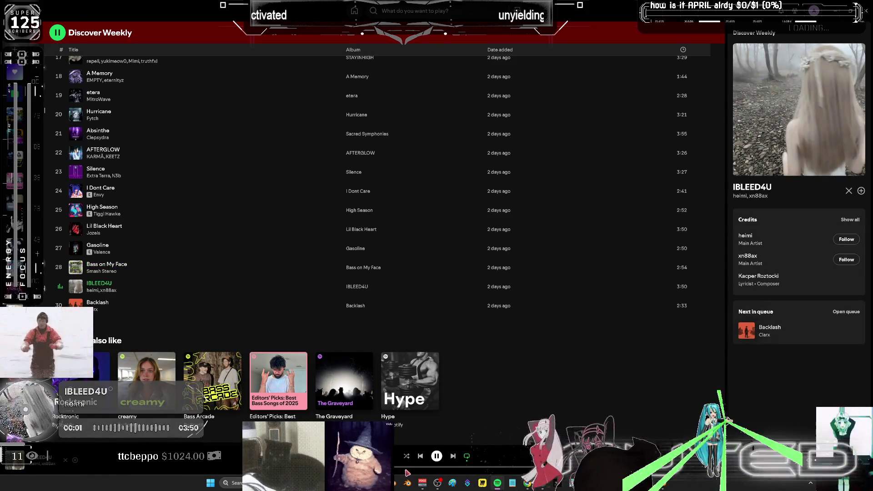
{"action": "left_click", "coordinate": [454, 459]}
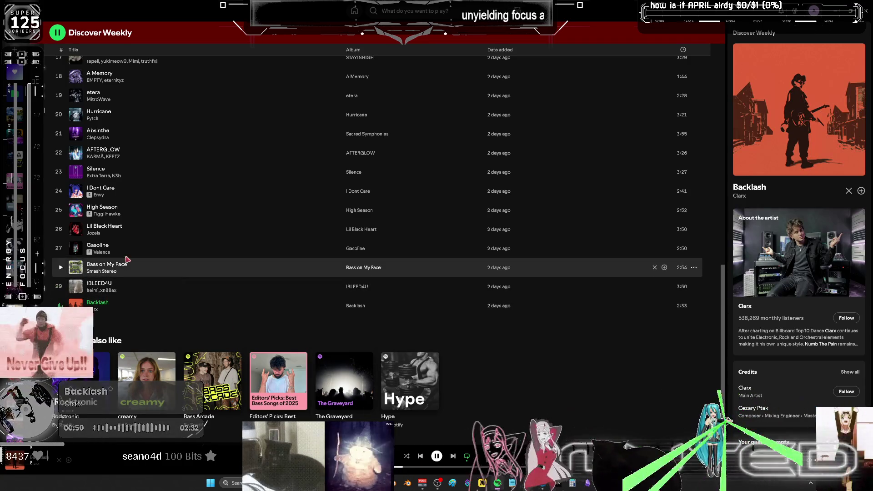
Play Liked Songs, start Don't Kill My Vibe, then return to Blender's character view.
{"action": "left_click", "coordinate": [15, 72]}
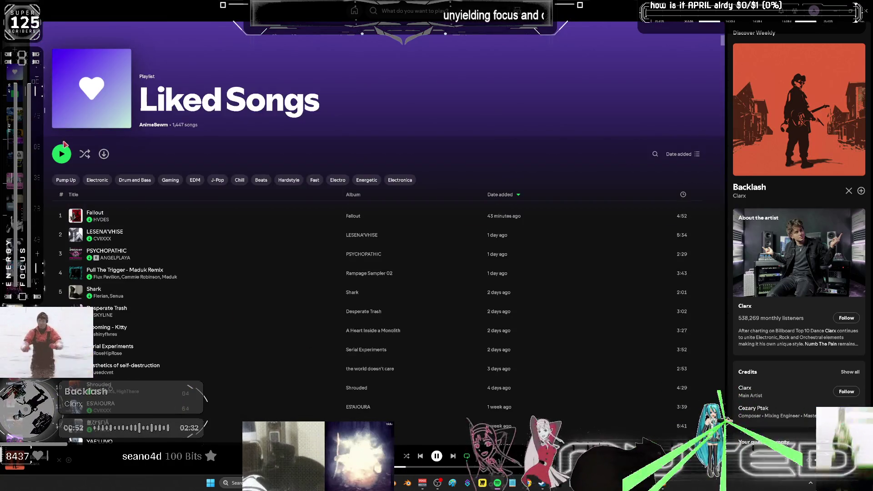
{"action": "left_click", "coordinate": [62, 154]}
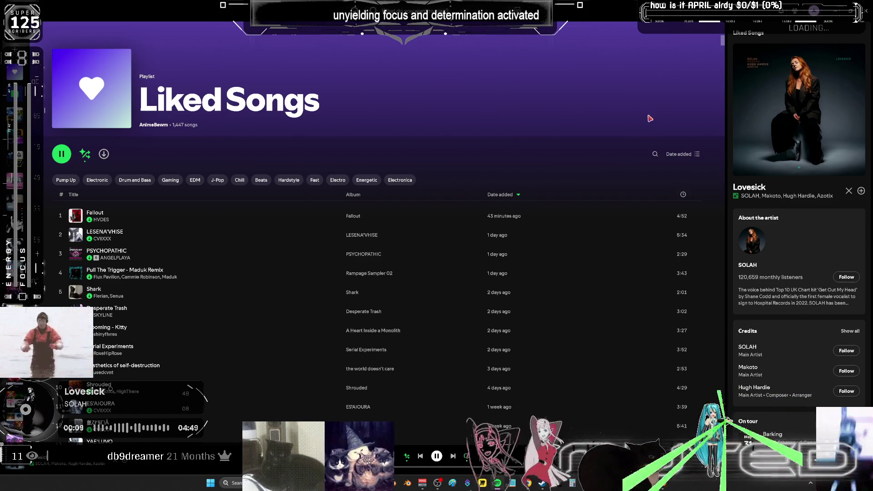
{"action": "scroll", "coordinate": [513, 302], "scroll_direction": "down", "scroll_amount": 10}
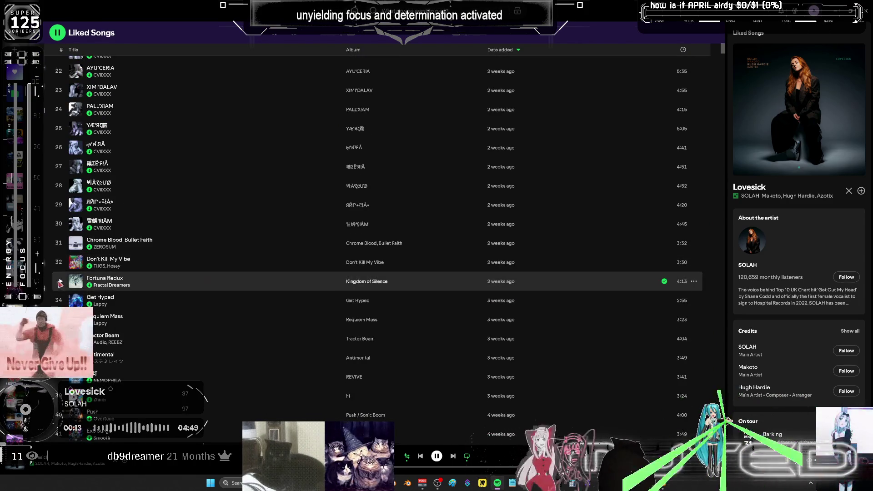
{"action": "double_click", "coordinate": [211, 262]}
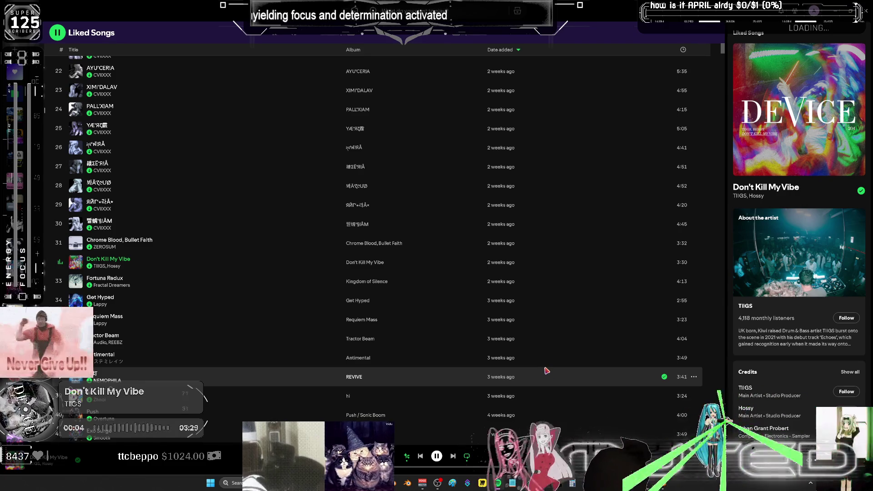
{"action": "key", "text": "alt+Tab"}
{"action": "middle_click_drag", "start_coordinate": [546, 377], "coordinate": [491, 275]}
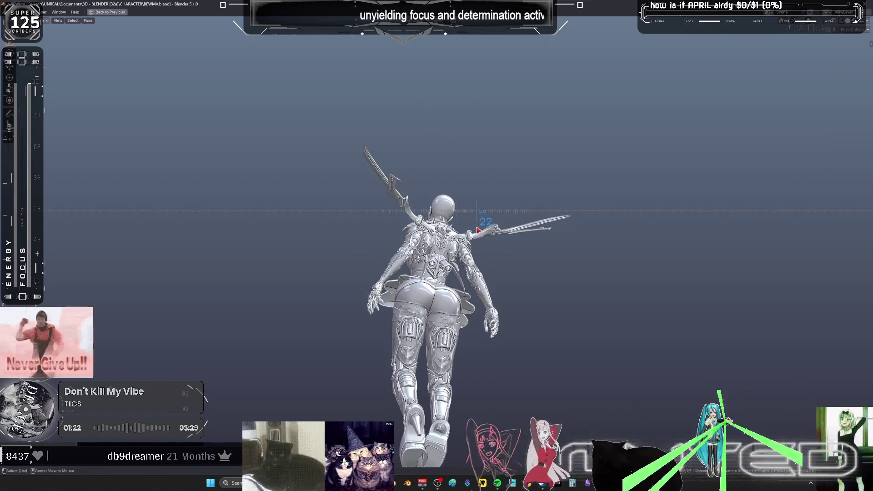
Orbit the maximized character view, then restore the full animation layout.
{"action": "mouse_move", "coordinate": [468, 222]}
{"action": "middle_mouse_down"}
{"action": "mouse_move", "coordinate": [321, 181]}
{"action": "mouse_move", "coordinate": [420, 223]}
{"action": "mouse_move", "coordinate": [427, 215]}
{"action": "middle_mouse_up"}
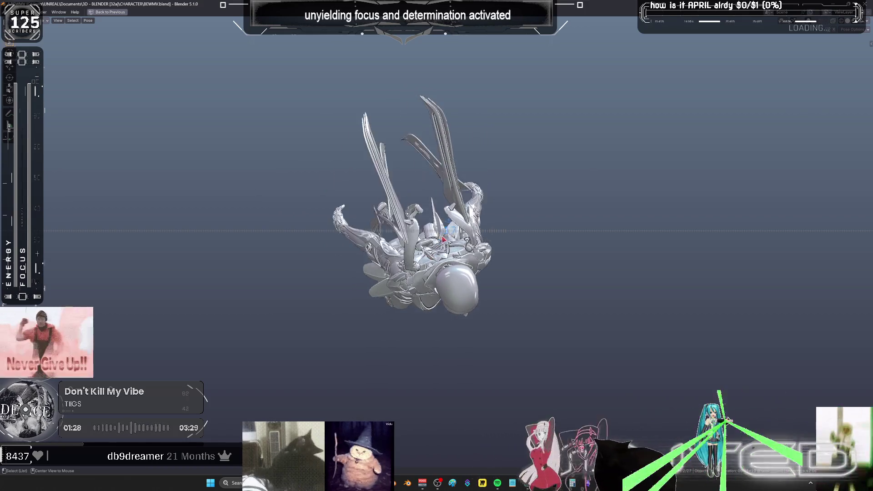
{"action": "key", "text": "ctrl+space"}
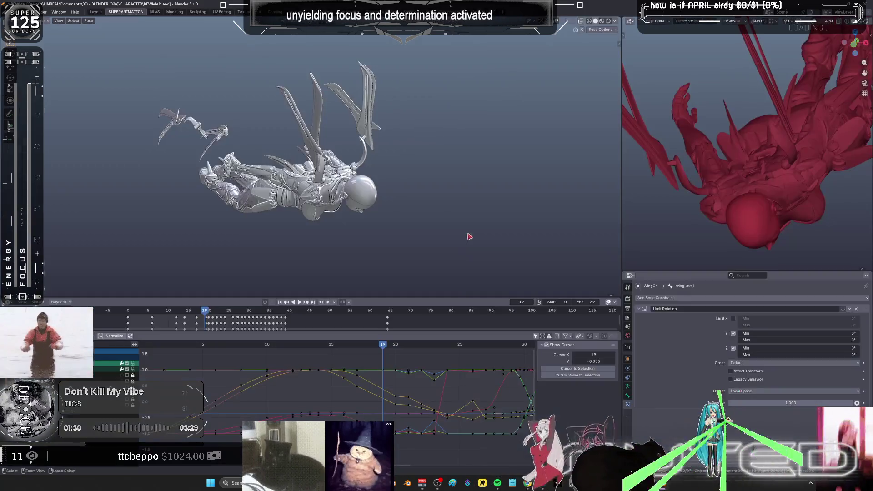
Delete the selected keyframes around frames 20–22 in the maximized Graph Editor.
{"action": "key", "text": "ctrl+space"}
{"action": "scroll", "coordinate": [472, 312], "scroll_direction": "up", "scroll_amount": 3}
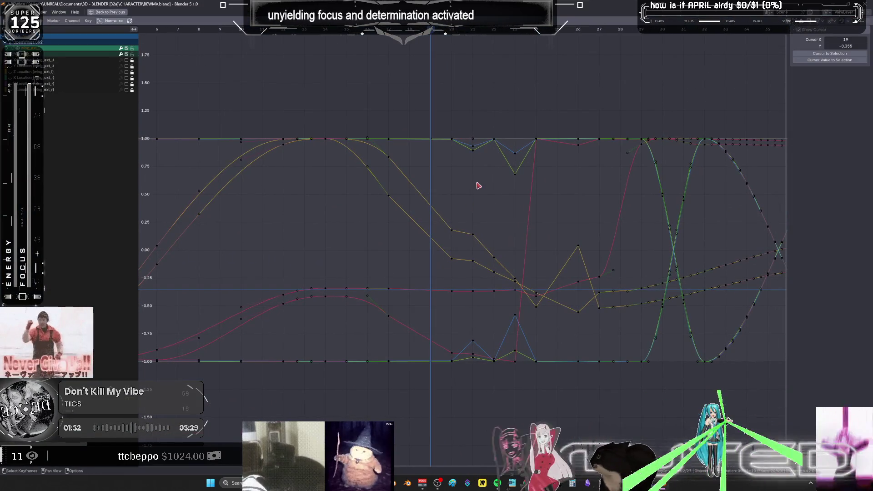
{"action": "mouse_move", "coordinate": [504, 119]}
{"action": "left_mouse_down"}
{"action": "mouse_move", "coordinate": [450, 375]}
{"action": "mouse_move", "coordinate": [428, 392]}
{"action": "left_mouse_up"}
{"action": "key", "text": "Delete"}
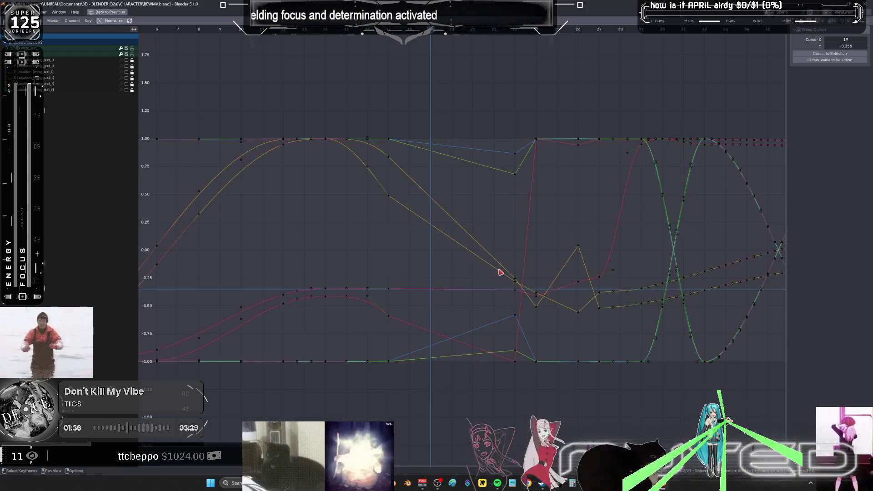
{"action": "key", "text": "ctrl+space"}
Rotate the wing_ext2_l bone about its local X axis in see-through view.
{"action": "mouse_move", "coordinate": [425, 156]}
{"action": "middle_mouse_down"}
{"action": "mouse_move", "coordinate": [334, 163]}
{"action": "mouse_move", "coordinate": [269, 121]}
{"action": "middle_mouse_up"}
{"action": "key", "text": "shift+z"}
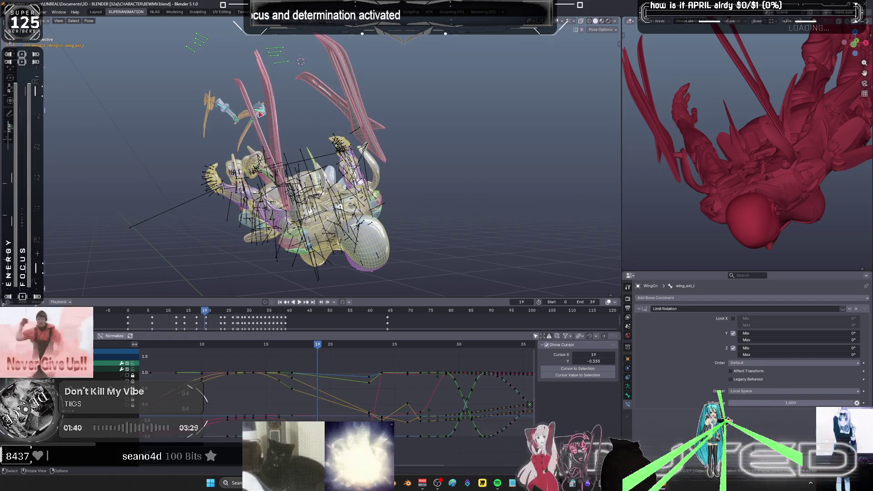
{"action": "left_click", "coordinate": [261, 113]}
{"action": "key", "text": "r"}
{"action": "key", "text": "x"}
{"action": "key", "text": "x"}
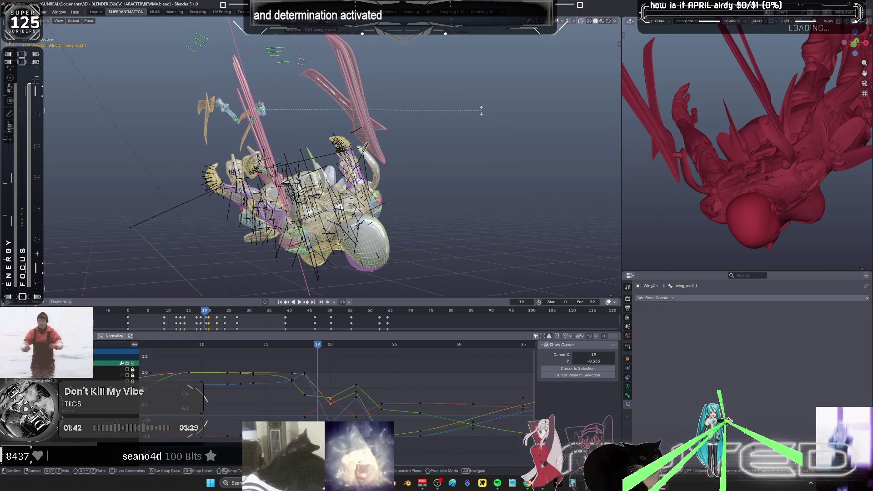
{"action": "left_click", "coordinate": [386, 354]}
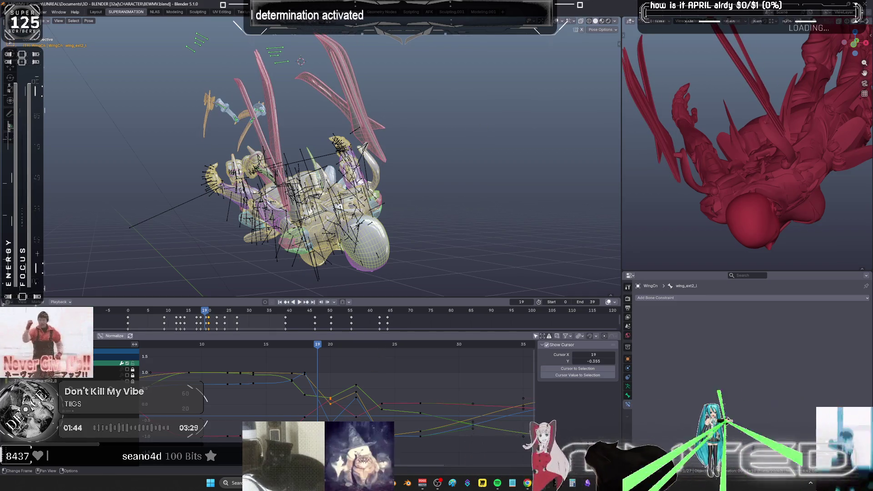
Delete wing_ext2_r's keys at frames 20 and 22, then stop playback and frame the bone.
{"action": "mouse_move", "coordinate": [314, 349]}
{"action": "left_mouse_down"}
{"action": "mouse_move", "coordinate": [305, 351]}
{"action": "mouse_move", "coordinate": [380, 369]}
{"action": "left_mouse_up"}
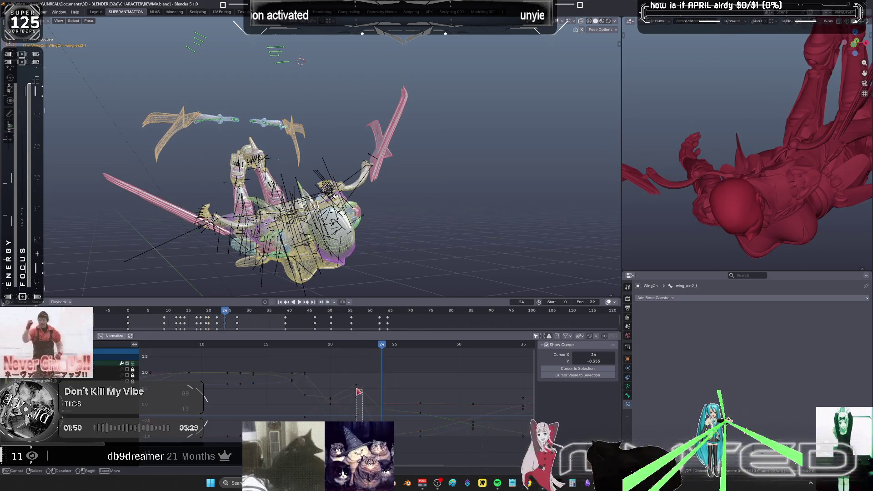
{"action": "left_click_drag", "start_coordinate": [363, 418], "coordinate": [327, 365]}
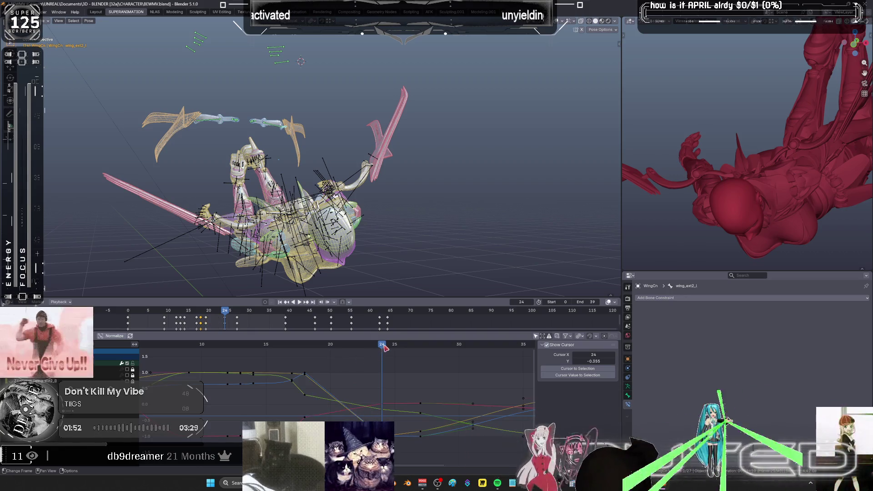
{"action": "mouse_move", "coordinate": [384, 347]}
{"action": "left_mouse_down"}
{"action": "mouse_move", "coordinate": [321, 349]}
{"action": "mouse_move", "coordinate": [350, 359]}
{"action": "left_mouse_up"}
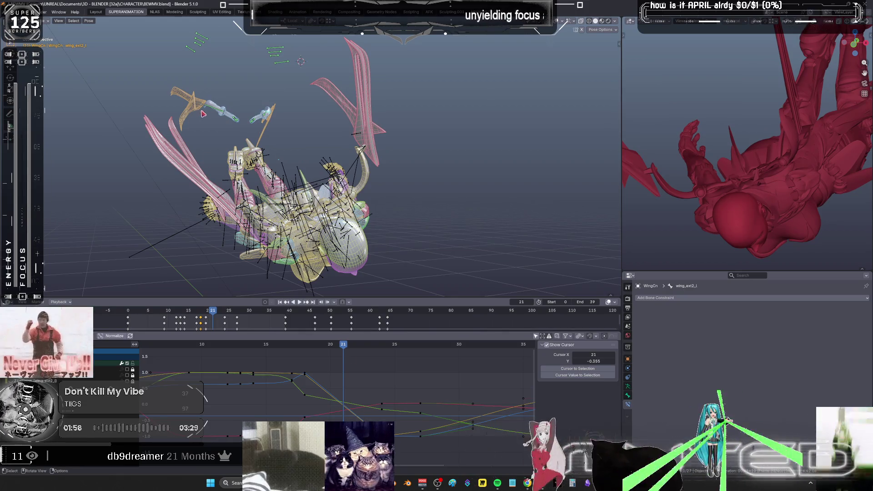
{"action": "left_click", "coordinate": [320, 387]}
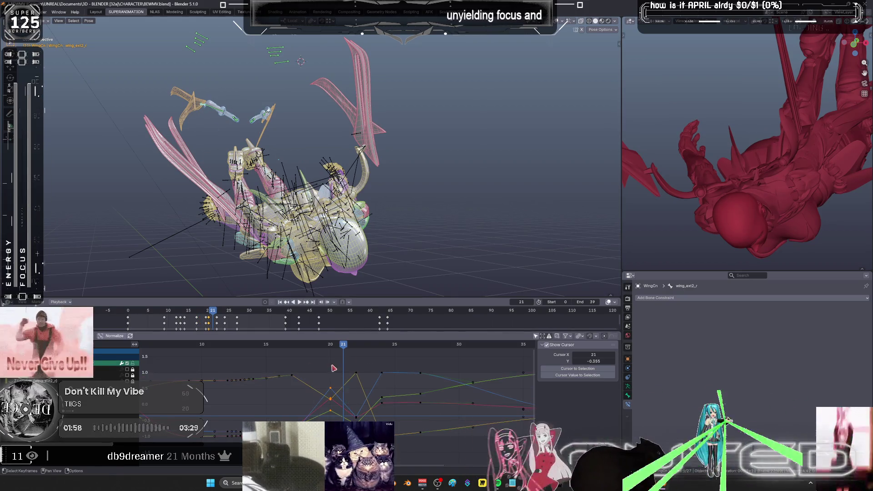
{"action": "key", "text": "Delete"}
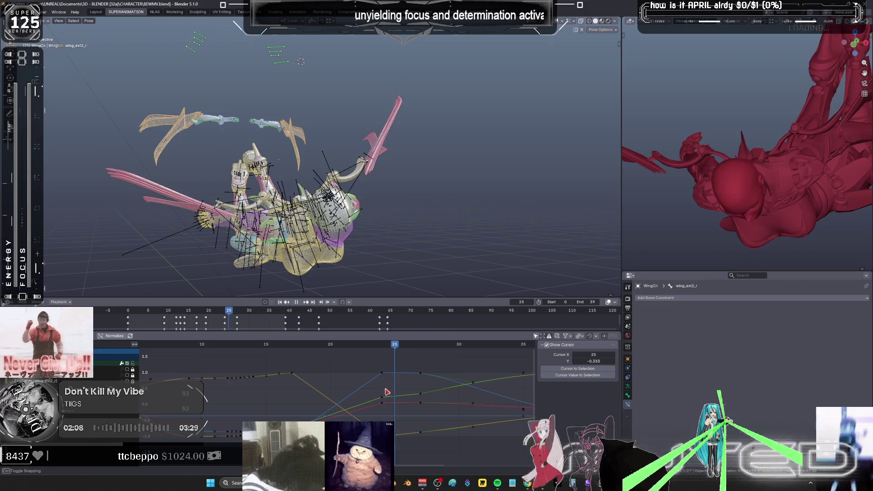
{"action": "key", "text": "space"}
{"action": "key", "text": "KP_Decimal"}
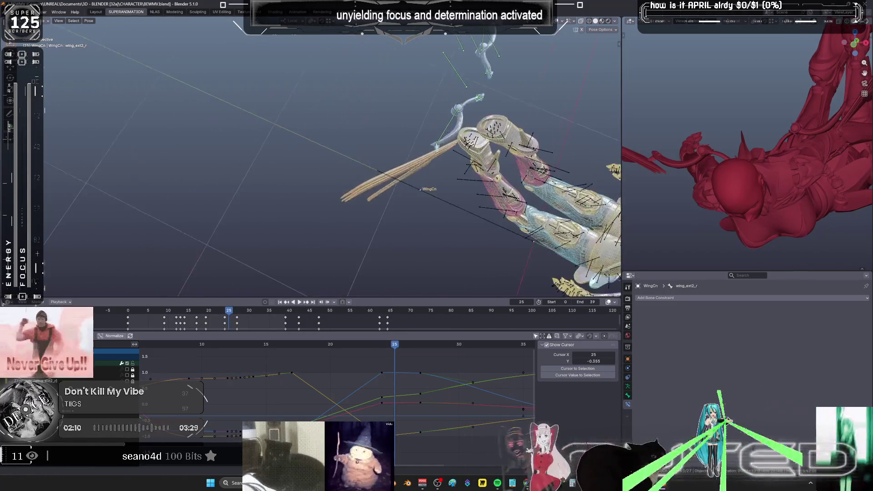
Select both wing base bones and pick the column of curve keys near frame 22.
{"action": "middle_click_drag", "start_coordinate": [445, 171], "coordinate": [337, 164], "text": "shift"}
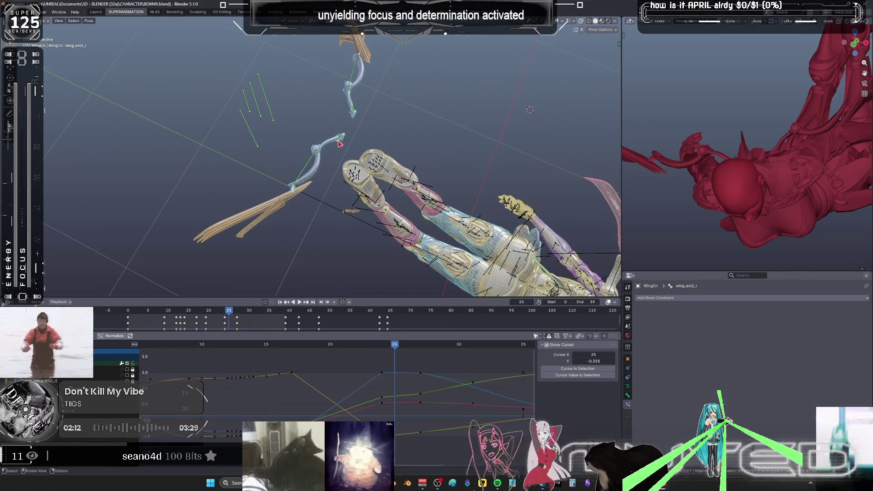
{"action": "left_click", "coordinate": [344, 143]}
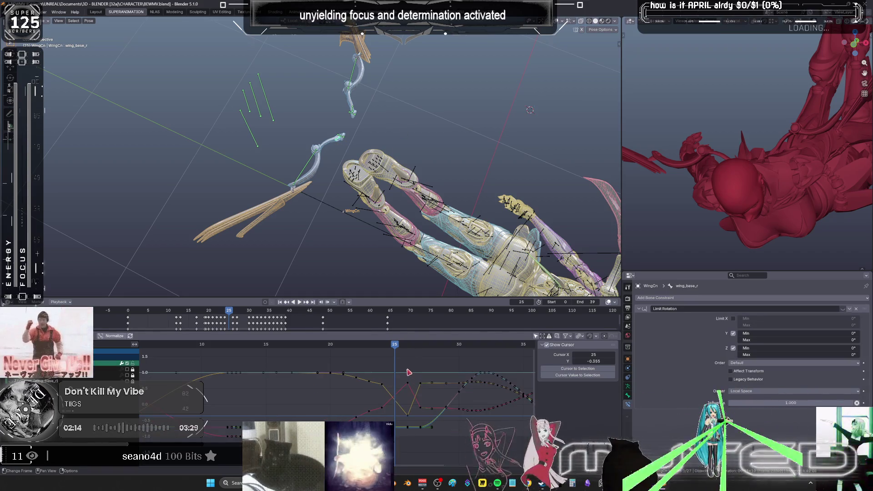
{"action": "left_click", "coordinate": [414, 254], "text": "shift"}
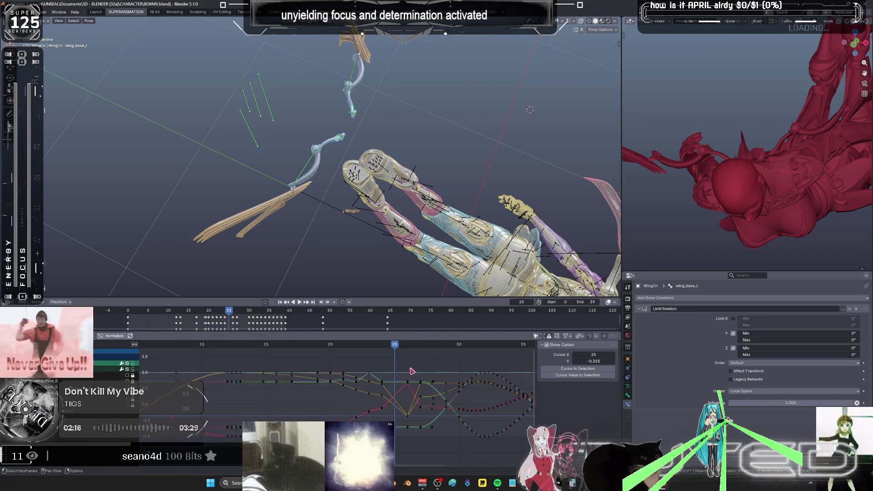
{"action": "mouse_move", "coordinate": [400, 362]}
{"action": "left_mouse_down"}
{"action": "mouse_move", "coordinate": [413, 451]}
{"action": "mouse_move", "coordinate": [430, 423]}
{"action": "left_mouse_up"}
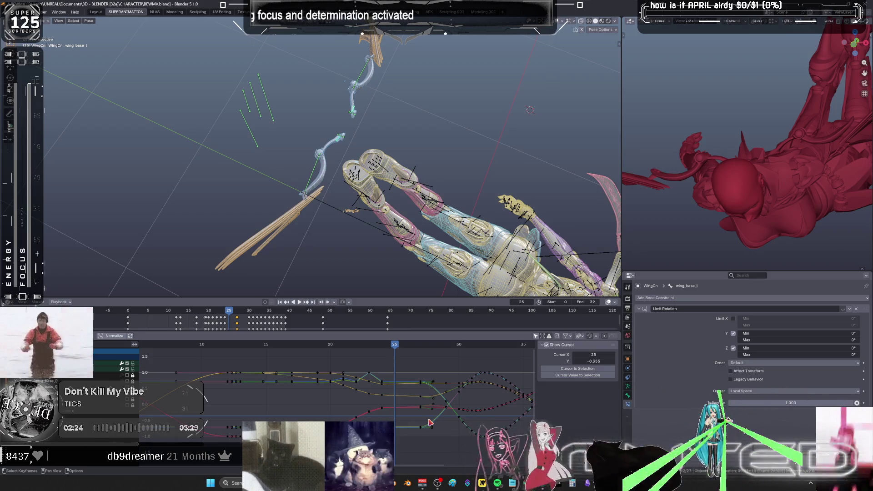
{"action": "left_click", "coordinate": [375, 367]}
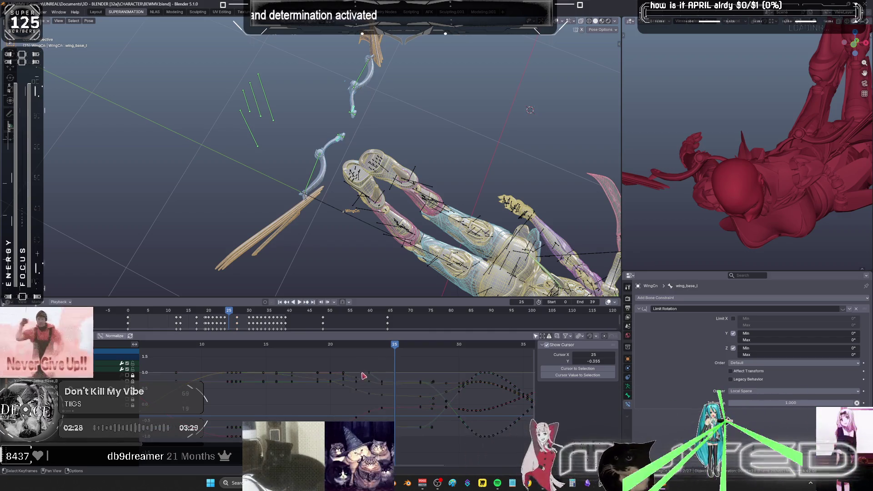
{"action": "left_click_drag", "start_coordinate": [355, 363], "coordinate": [364, 393]}
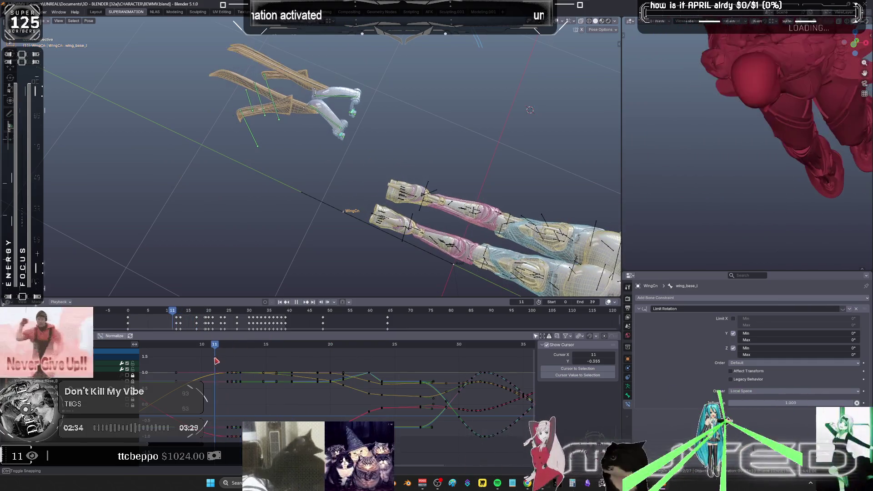
{"action": "left_click", "coordinate": [151, 346]}
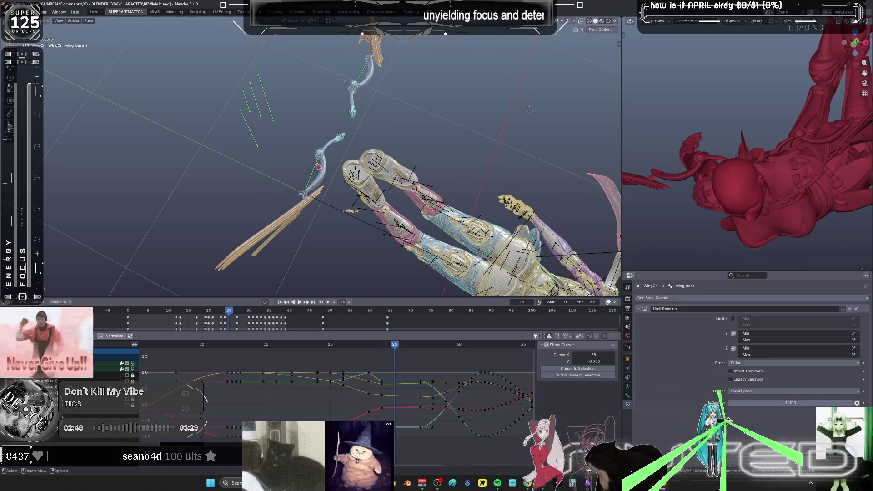
Select wing_ext_r's keys around frame 25, delete them, then undo the deletion.
{"action": "left_click", "coordinate": [388, 319]}
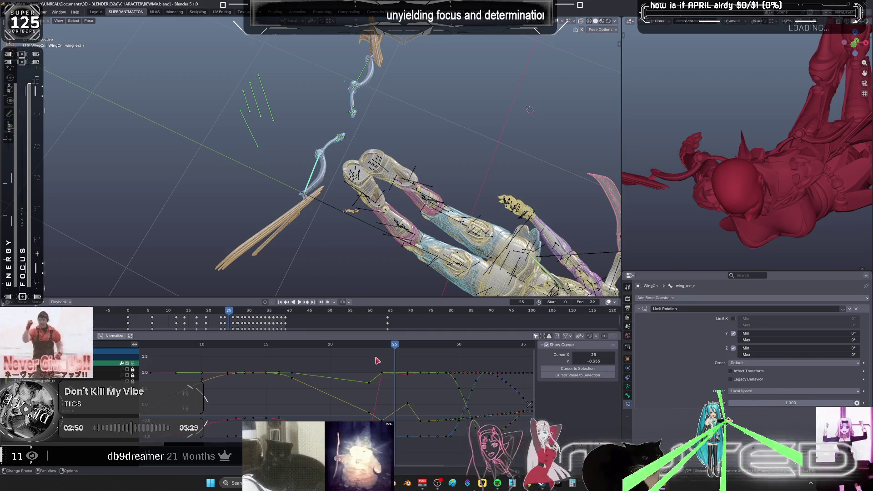
{"action": "left_click_drag", "start_coordinate": [377, 361], "coordinate": [417, 400]}
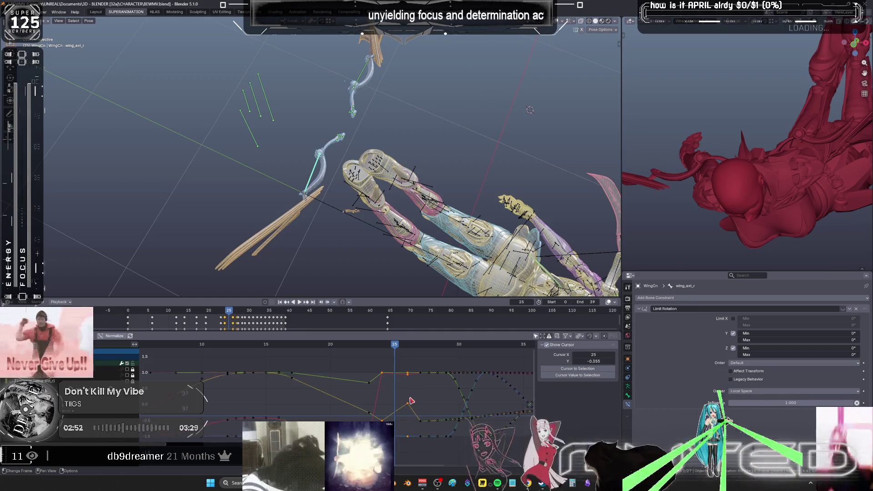
{"action": "key", "text": "Delete"}
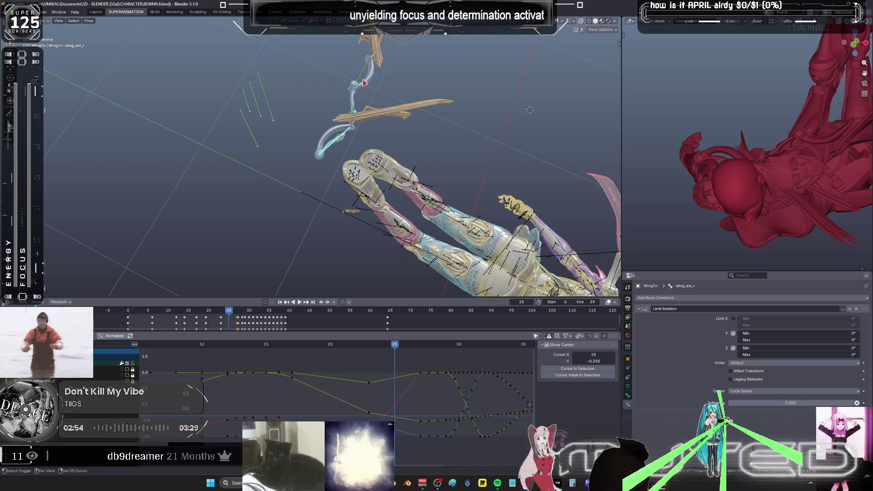
{"action": "left_click", "coordinate": [423, 203]}
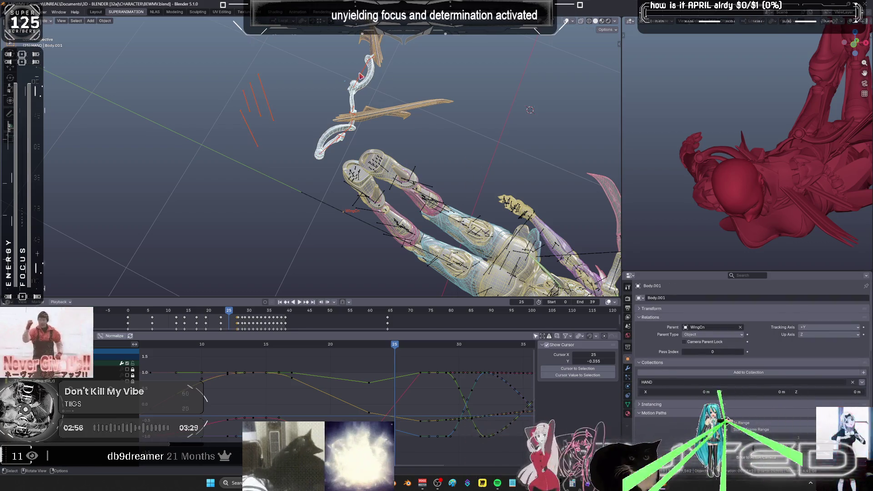
{"action": "key", "text": "ctrl+z"}
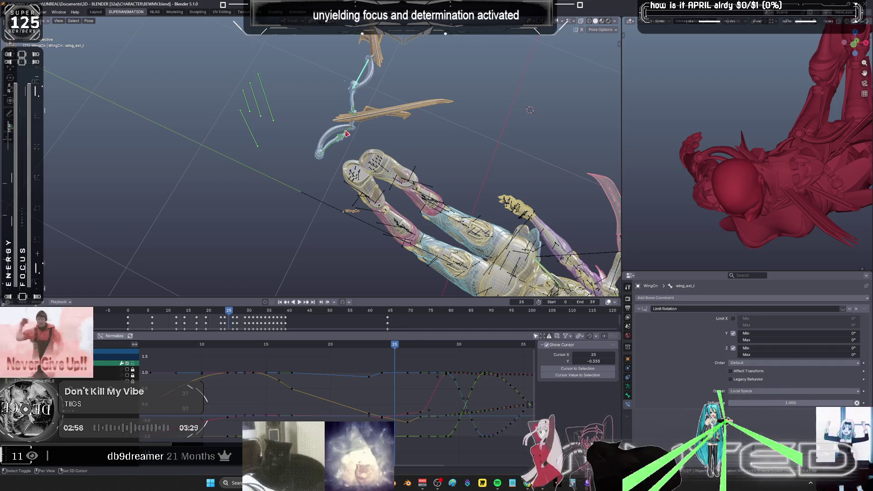
{"action": "key", "text": "ctrl+z"}
{"action": "key", "text": "ctrl+z"}
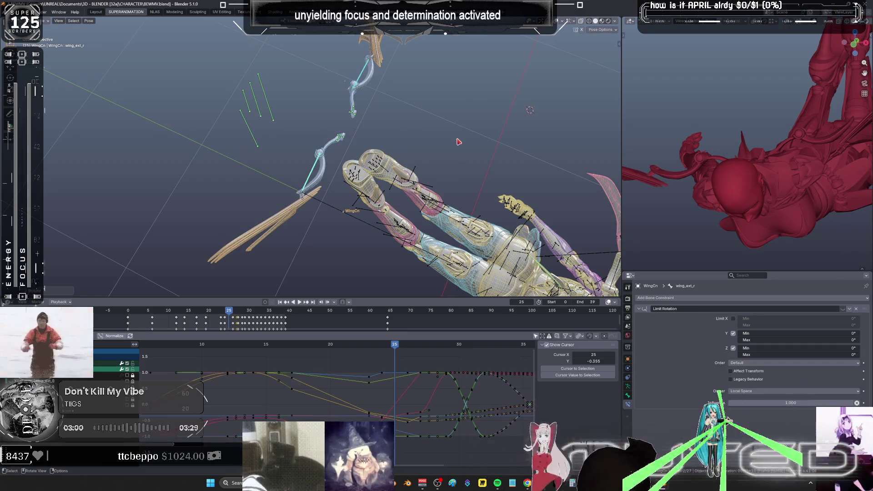
{"action": "right_click", "coordinate": [458, 142]}
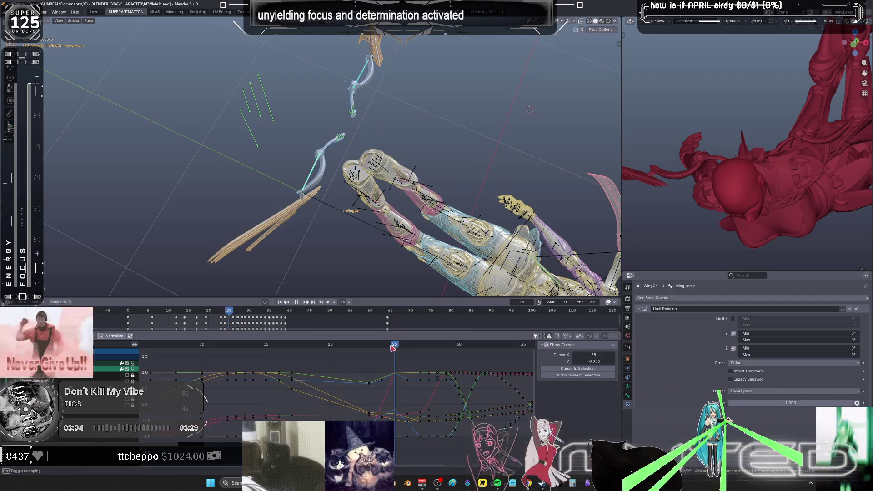
At frame 24, rotate the selected keys and insert a keyframe for the wing pose.
{"action": "key", "text": "Left"}
{"action": "key", "text": "r"}
{"action": "left_click", "coordinate": [430, 376]}
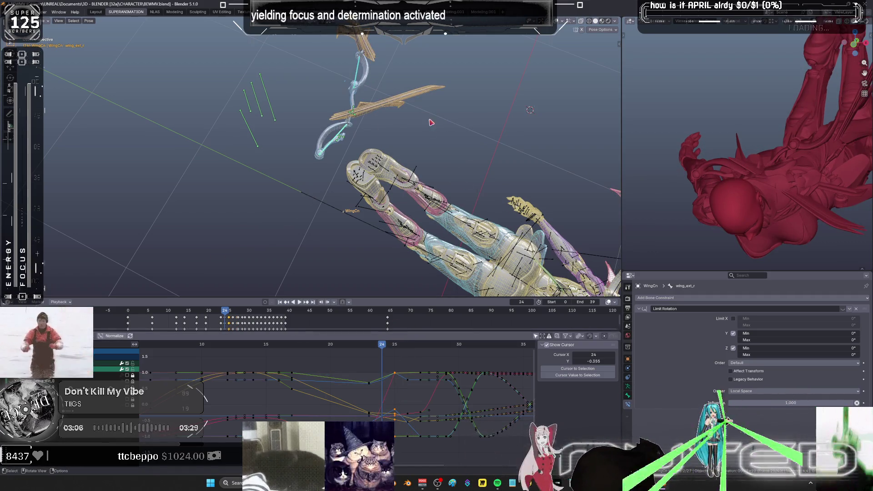
{"action": "key", "text": "k"}
{"action": "left_click", "coordinate": [428, 209]}
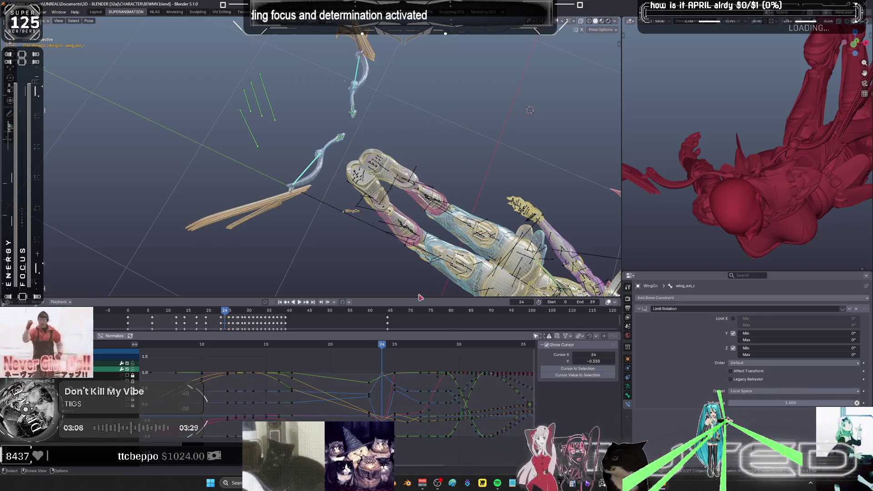
Step to frame 23, start and cancel a wing rotation, then jump to frame 26.
{"action": "key", "text": "Left"}
{"action": "mouse_move", "coordinate": [432, 154]}
{"action": "middle_mouse_down"}
{"action": "mouse_move", "coordinate": [445, 141]}
{"action": "mouse_move", "coordinate": [398, 97]}
{"action": "middle_mouse_up"}
{"action": "key", "text": "r"}
{"action": "key", "text": "Escape"}
{"action": "left_click", "coordinate": [403, 346]}
Insert keyframes for the wing bones at frame 26.
{"action": "key", "text": "r"}
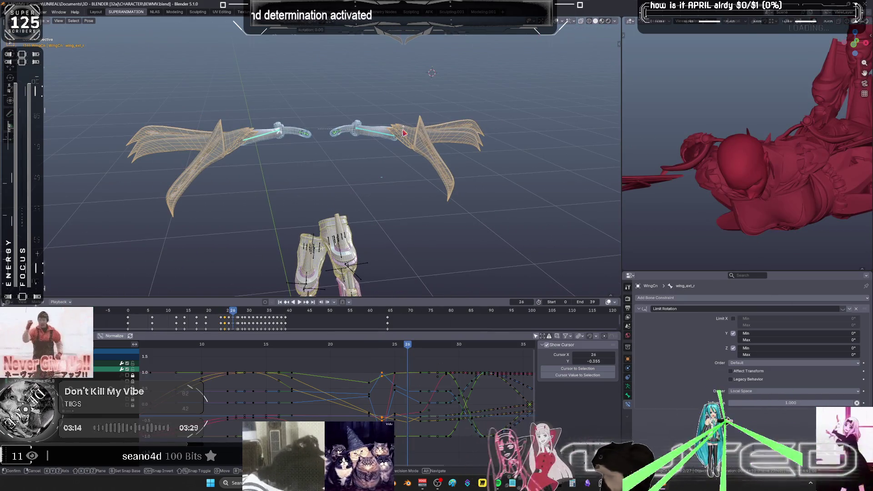
{"action": "key", "text": "Escape"}
{"action": "key", "text": "k"}
{"action": "key", "text": "Return"}
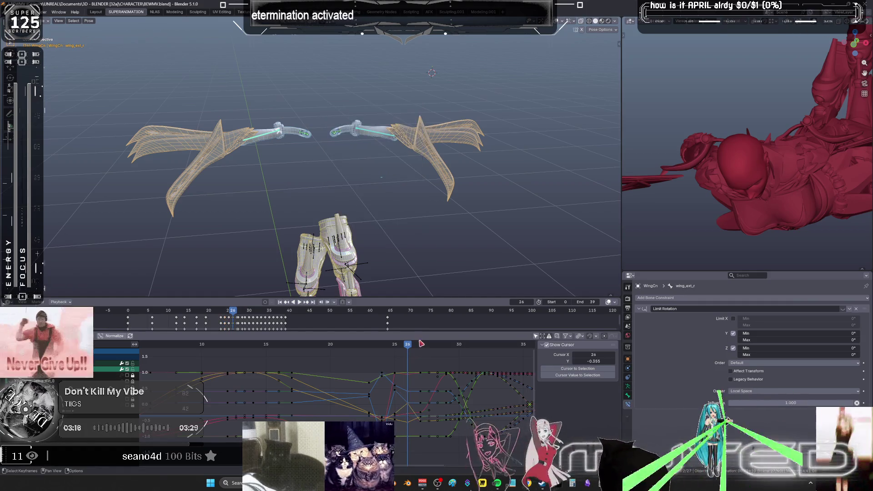
{"action": "left_click", "coordinate": [421, 344]}
{"action": "middle_click_drag", "start_coordinate": [429, 154], "coordinate": [433, 156]}
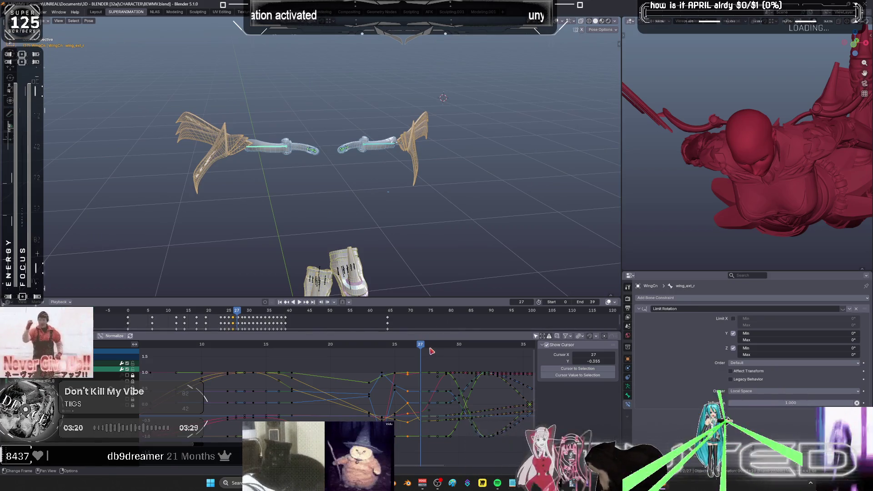
Scrub frames 27 to 31 to preview the flap, then maximise the 3D viewport with Ctrl+Space.
{"action": "mouse_move", "coordinate": [421, 345]}
{"action": "left_mouse_down"}
{"action": "mouse_move", "coordinate": [470, 344]}
{"action": "mouse_move", "coordinate": [99, 342]}
{"action": "left_mouse_up"}
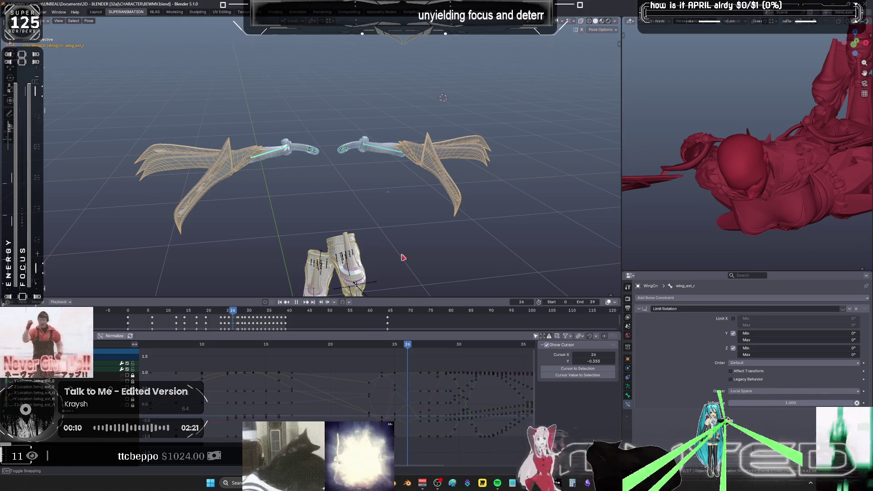
{"action": "middle_click_drag", "start_coordinate": [374, 216], "coordinate": [327, 255]}
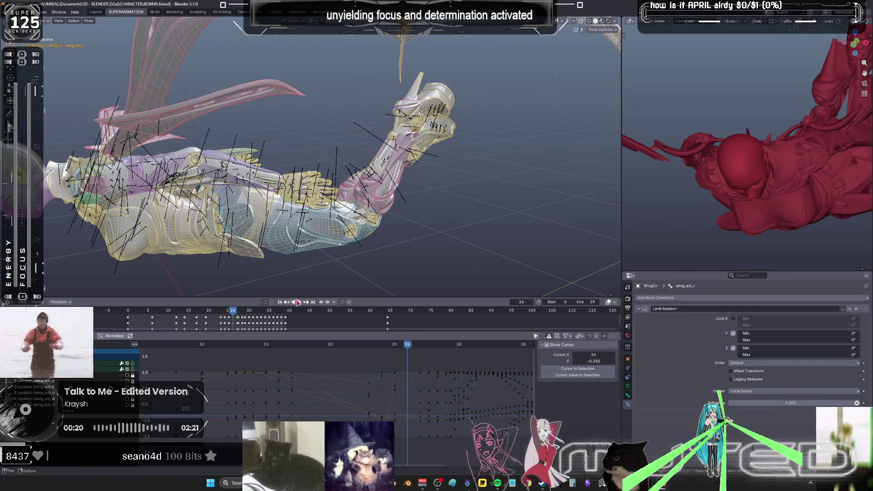
{"action": "left_click", "coordinate": [298, 303]}
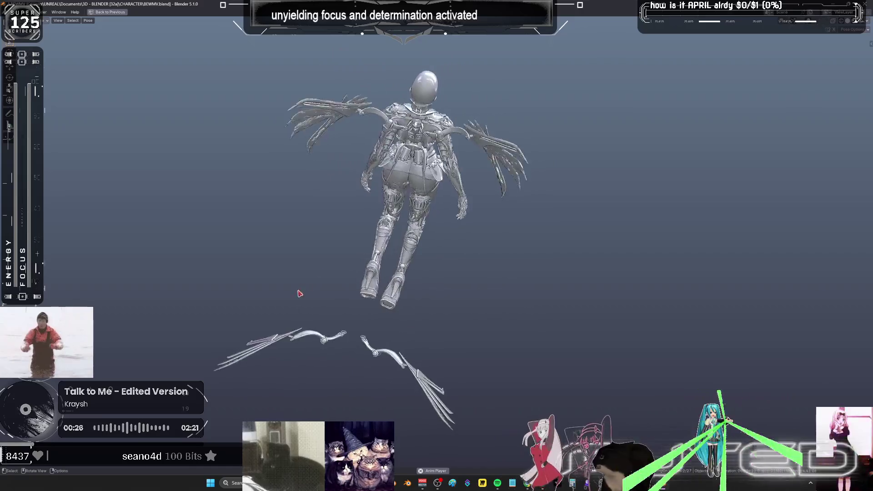
Orbit around the character and scrub the animation to watch the wings from below.
{"action": "mouse_move", "coordinate": [299, 293]}
{"action": "middle_mouse_down"}
{"action": "mouse_move", "coordinate": [427, 251]}
{"action": "mouse_move", "coordinate": [451, 261]}
{"action": "mouse_move", "coordinate": [430, 275]}
{"action": "middle_mouse_up"}
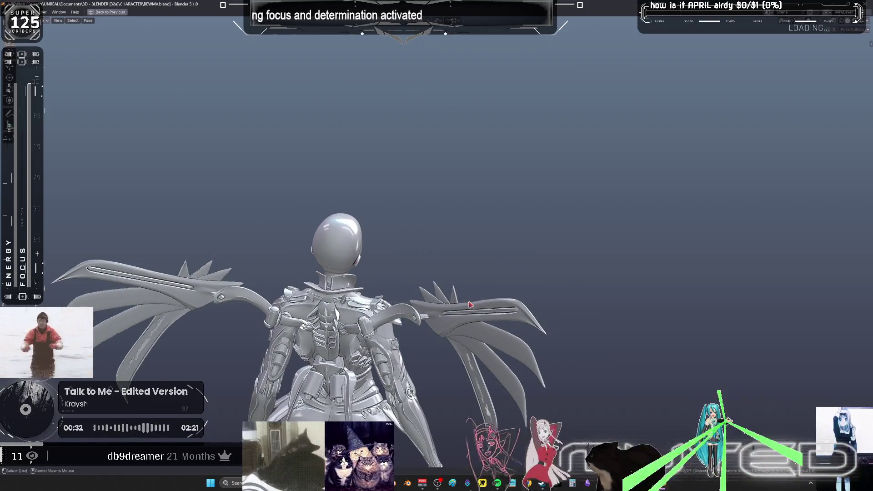
{"action": "mouse_move", "coordinate": [471, 305]}
{"action": "left_mouse_down"}
{"action": "mouse_move", "coordinate": [406, 296]}
{"action": "mouse_move", "coordinate": [440, 310]}
{"action": "mouse_move", "coordinate": [433, 308]}
{"action": "left_mouse_up"}
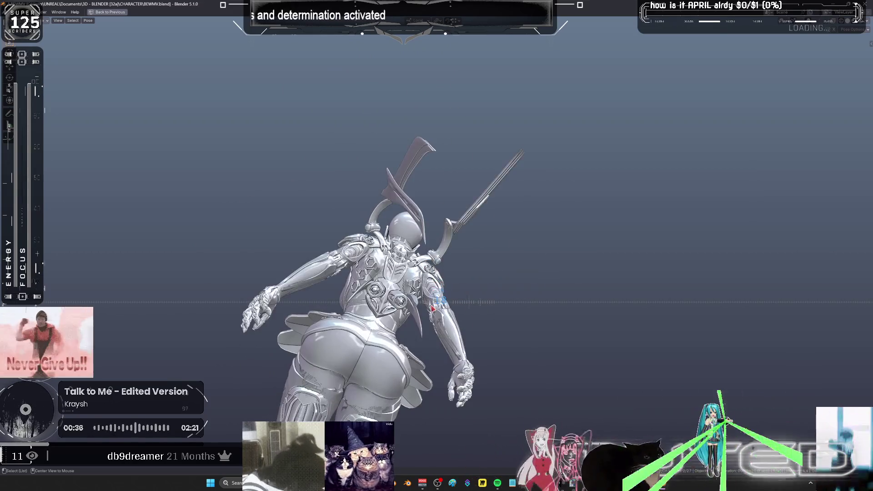
{"action": "mouse_move", "coordinate": [491, 247]}
{"action": "middle_mouse_down"}
{"action": "mouse_move", "coordinate": [351, 189]}
{"action": "mouse_move", "coordinate": [350, 164]}
{"action": "mouse_move", "coordinate": [374, 168]}
{"action": "mouse_move", "coordinate": [452, 242]}
{"action": "mouse_move", "coordinate": [437, 243]}
{"action": "mouse_move", "coordinate": [439, 234]}
{"action": "middle_mouse_up"}
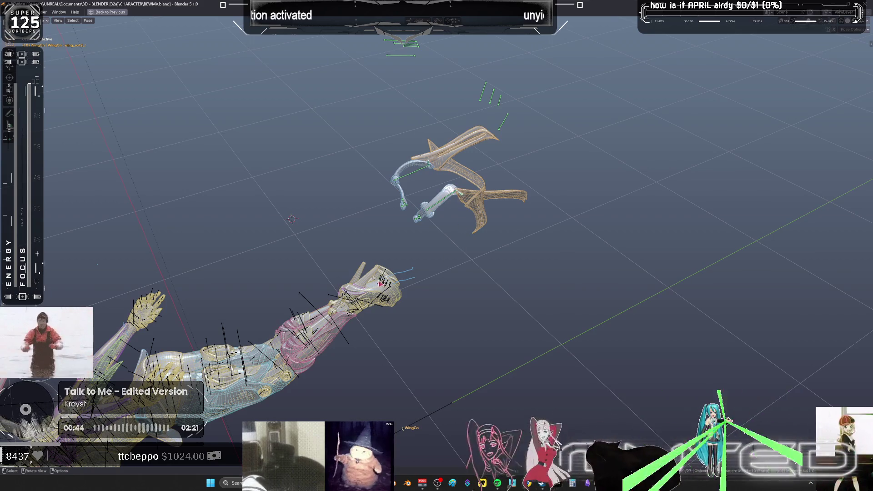
Rotate the selected wing bones, restore the full animation layout and play the animation.
{"action": "mouse_move", "coordinate": [381, 284]}
{"action": "middle_mouse_down"}
{"action": "mouse_move", "coordinate": [430, 247]}
{"action": "mouse_move", "coordinate": [364, 254]}
{"action": "middle_mouse_up"}
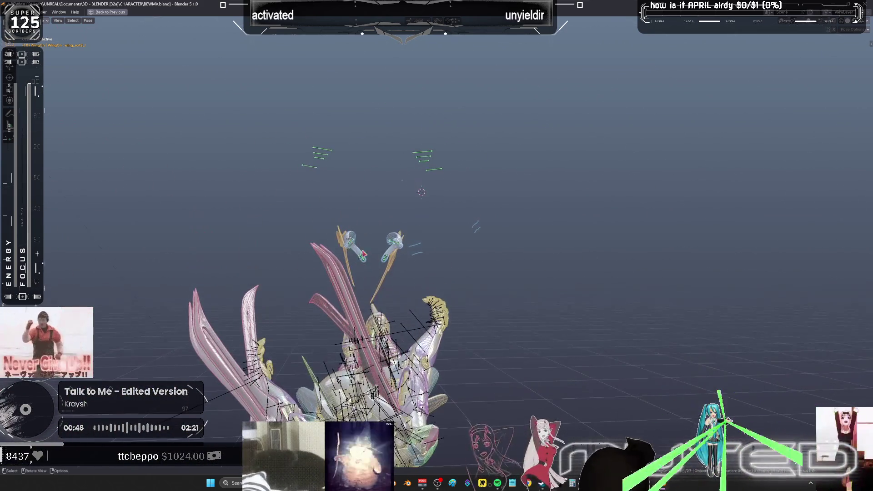
{"action": "key", "text": "r"}
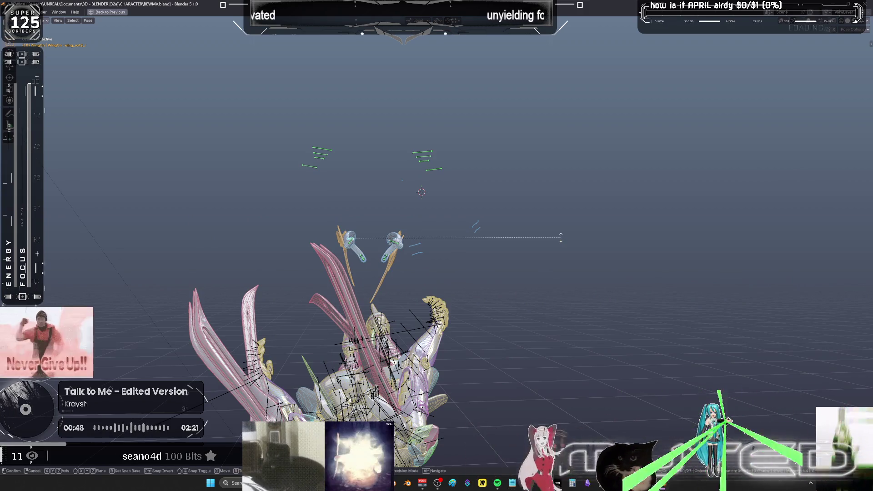
{"action": "left_click", "coordinate": [454, 245]}
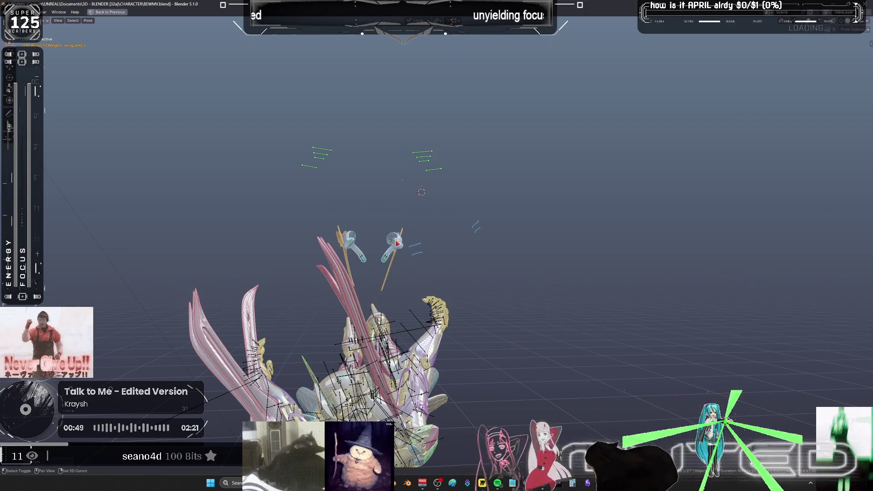
{"action": "right_click", "coordinate": [448, 242]}
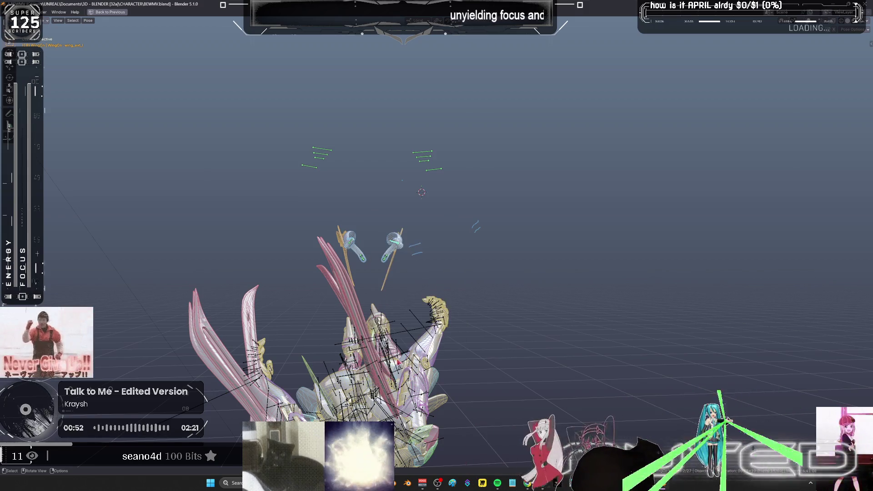
{"action": "scroll", "coordinate": [468, 322], "scroll_direction": "down", "scroll_amount": 2, "text": "alt"}
{"action": "scroll", "coordinate": [468, 323], "scroll_direction": "down", "scroll_amount": 1, "text": "alt"}
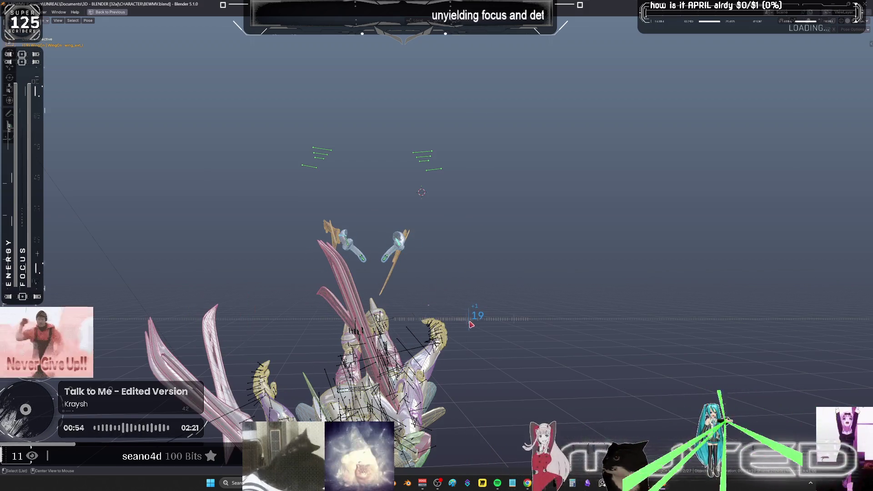
{"action": "key", "text": "ctrl+space"}
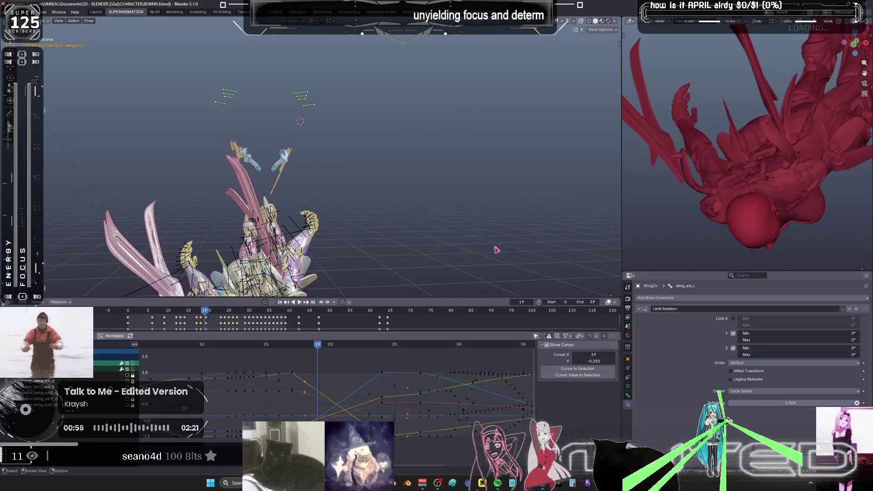
{"action": "key", "text": "space"}
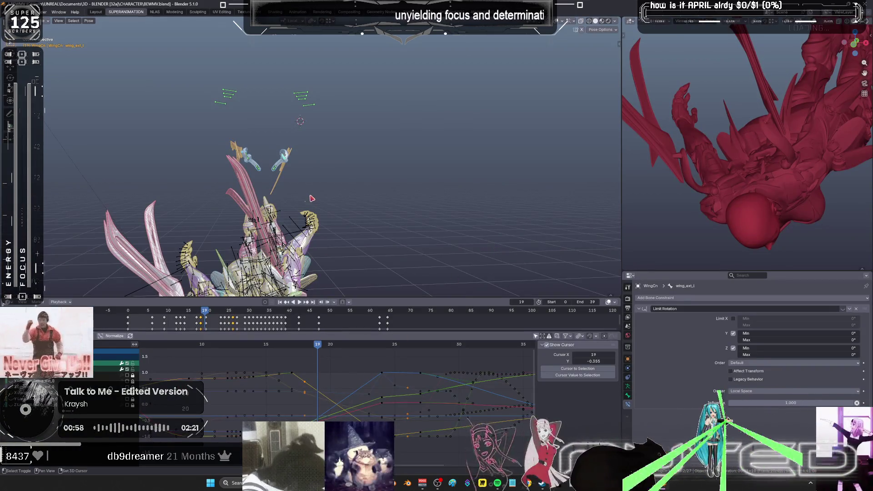
Cycle the active bone through wing_ext_l, wing_ext2_l and wing_ext_r, ending on wing_ext2_l.
{"action": "key", "text": "r"}
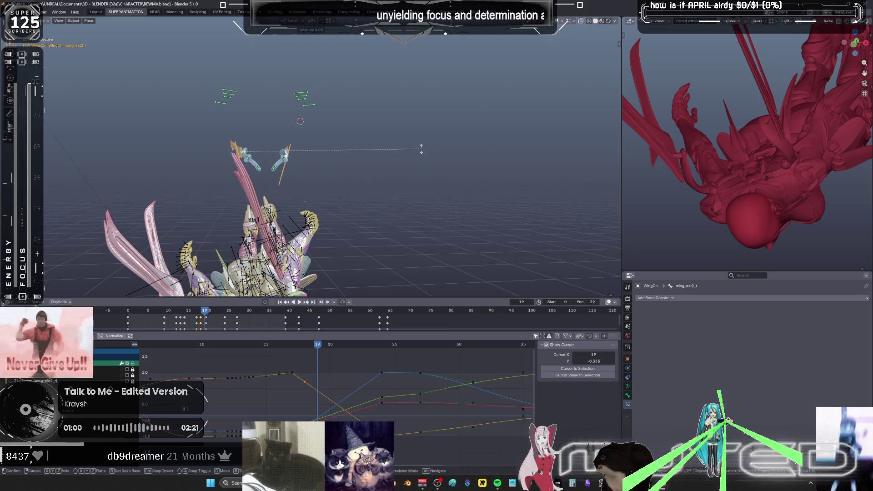
{"action": "right_click", "coordinate": [422, 151]}
{"action": "left_click", "coordinate": [288, 156], "text": "shift"}
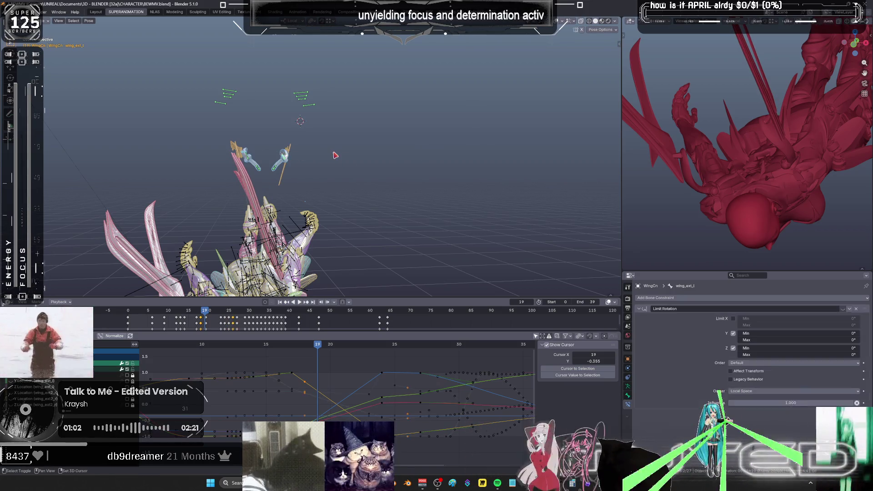
{"action": "left_click", "coordinate": [245, 158], "text": "shift"}
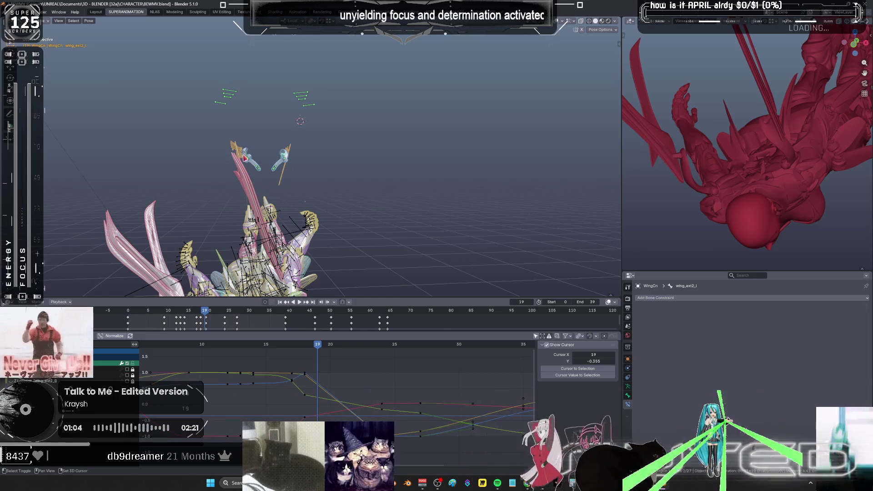
{"action": "left_click", "coordinate": [326, 160], "text": "shift"}
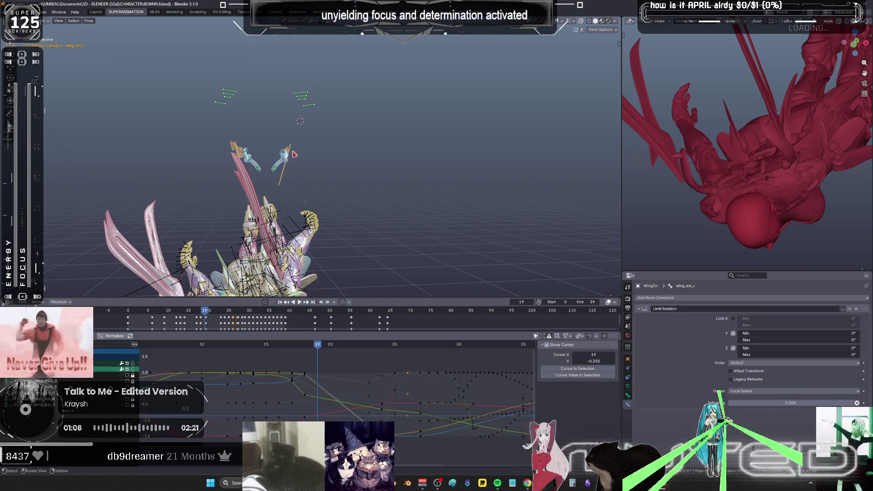
{"action": "left_click", "coordinate": [291, 156], "text": "shift"}
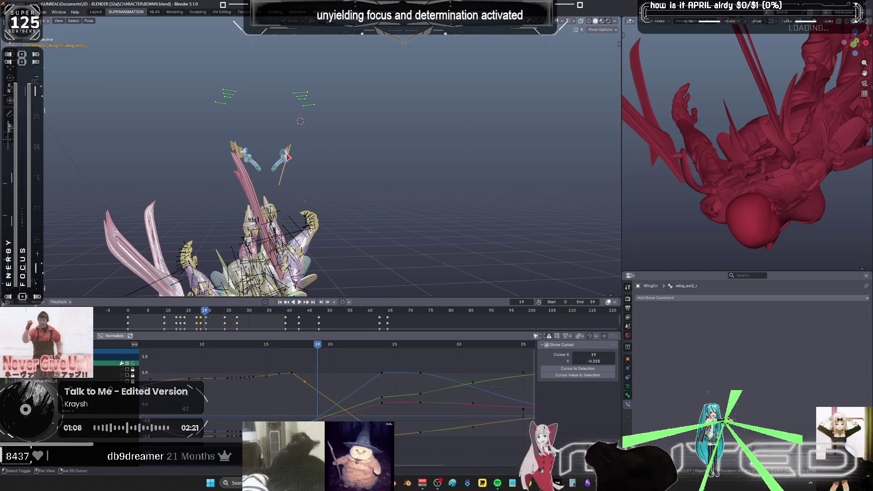
{"action": "right_click", "coordinate": [312, 157]}
Box-select the upper wing bones and key their rotation on frames 20 and 21.
{"action": "left_click_drag", "start_coordinate": [320, 346], "coordinate": [329, 347]}
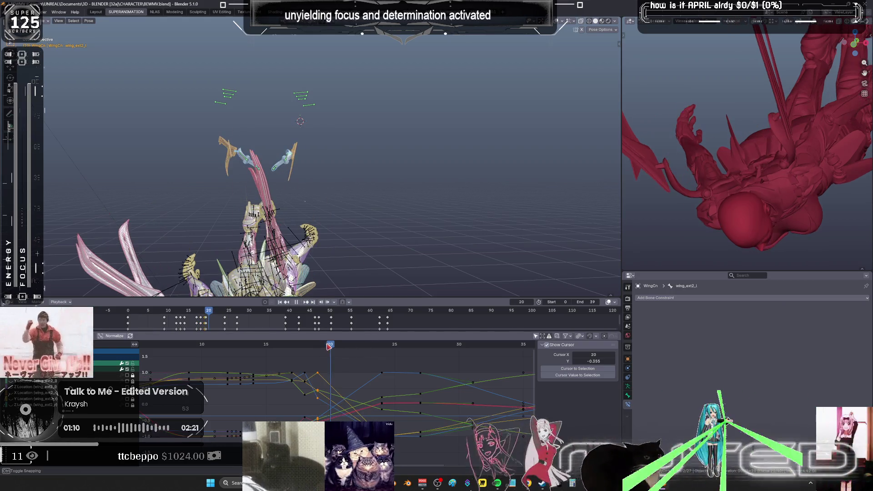
{"action": "middle_click_drag", "start_coordinate": [295, 191], "coordinate": [263, 137]}
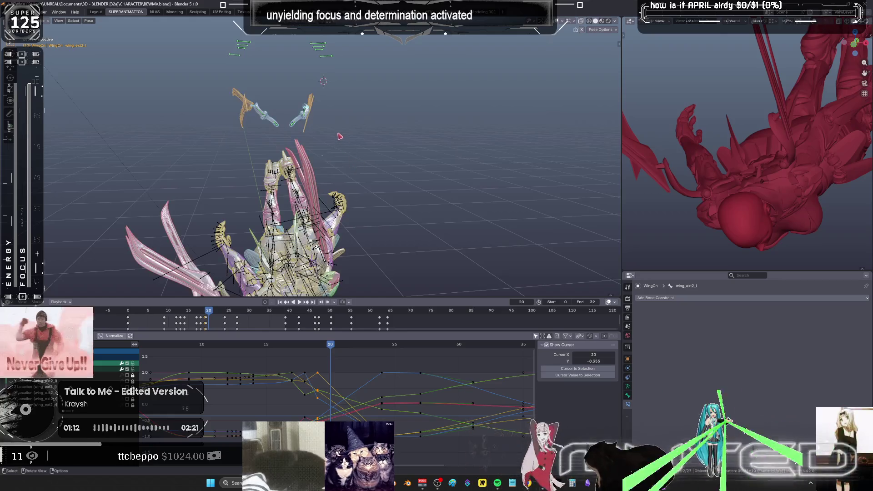
{"action": "left_click_drag", "start_coordinate": [324, 120], "coordinate": [237, 91]}
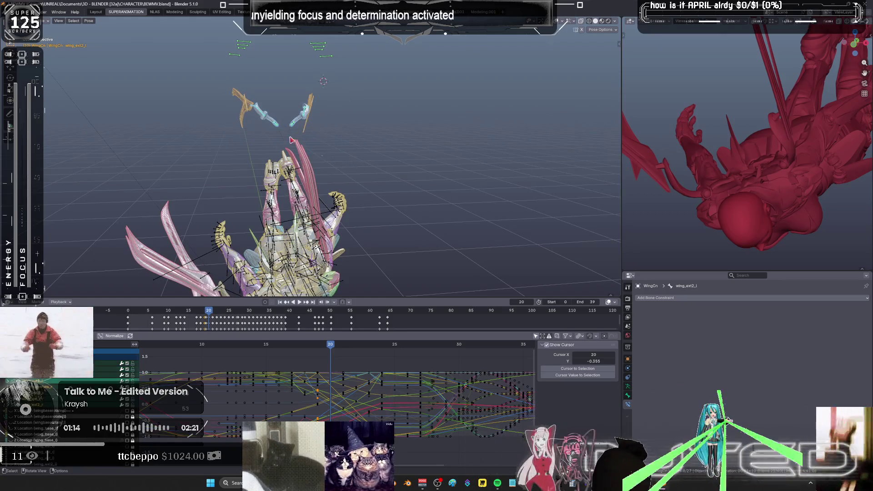
{"action": "left_click_drag", "start_coordinate": [281, 137], "coordinate": [227, 85]}
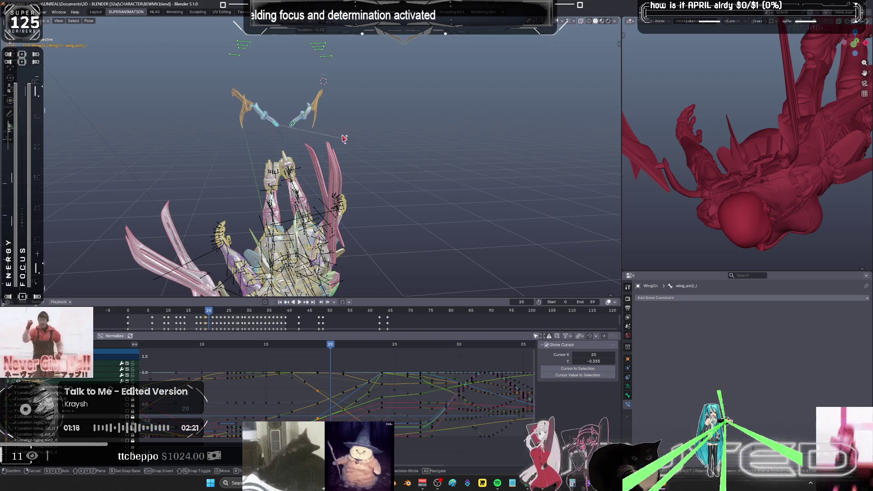
{"action": "left_click_drag", "start_coordinate": [341, 139], "coordinate": [230, 86]}
{"action": "key", "text": "i"}
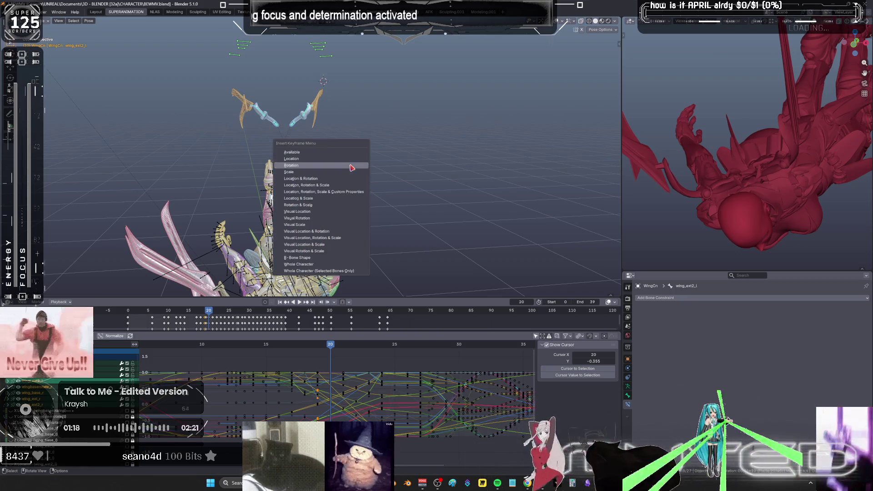
{"action": "key", "text": "Return"}
{"action": "left_click_drag", "start_coordinate": [341, 347], "coordinate": [343, 346]}
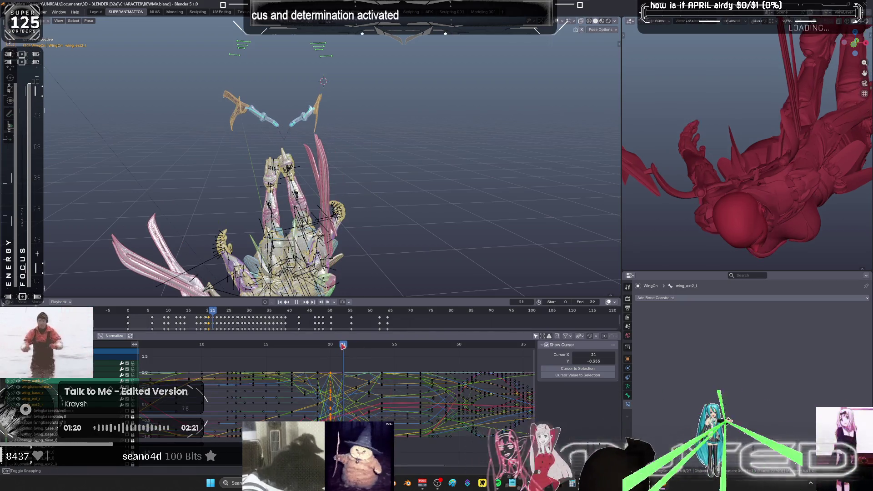
{"action": "left_click_drag", "start_coordinate": [282, 134], "coordinate": [220, 89]}
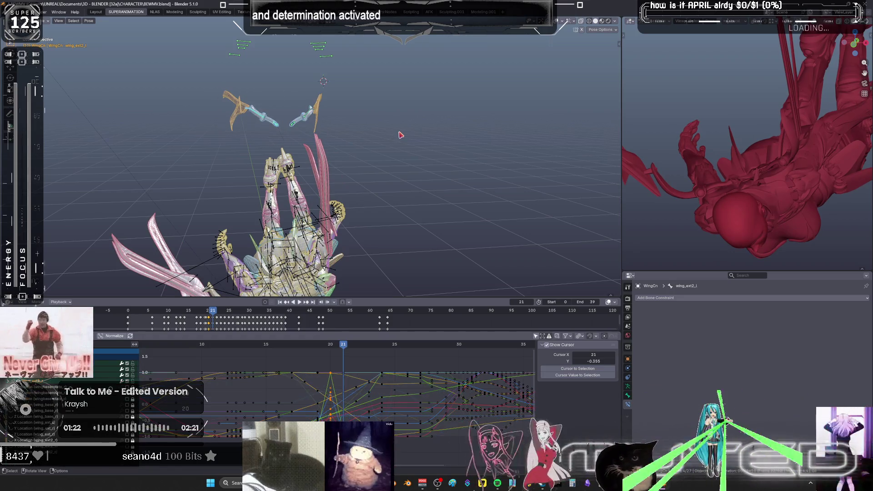
{"action": "left_click_drag", "start_coordinate": [391, 133], "coordinate": [212, 93]}
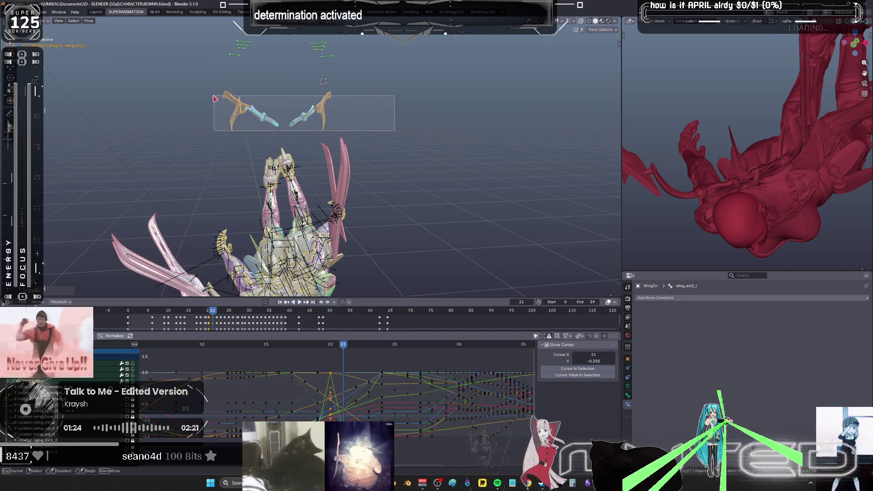
{"action": "key", "text": "i"}
{"action": "key", "text": "Return"}
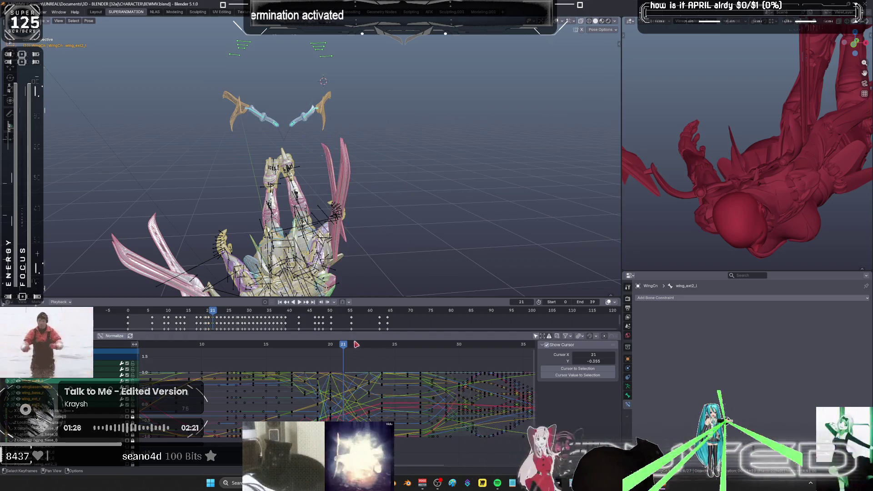
Reselect the upper wing bones and key their rotation on frames 22 and 23.
{"action": "left_click", "coordinate": [355, 347]}
{"action": "left_click_drag", "start_coordinate": [284, 134], "coordinate": [213, 98]}
{"action": "left_click_drag", "start_coordinate": [368, 136], "coordinate": [223, 105]}
{"action": "key", "text": "i"}
{"action": "key", "text": "Return"}
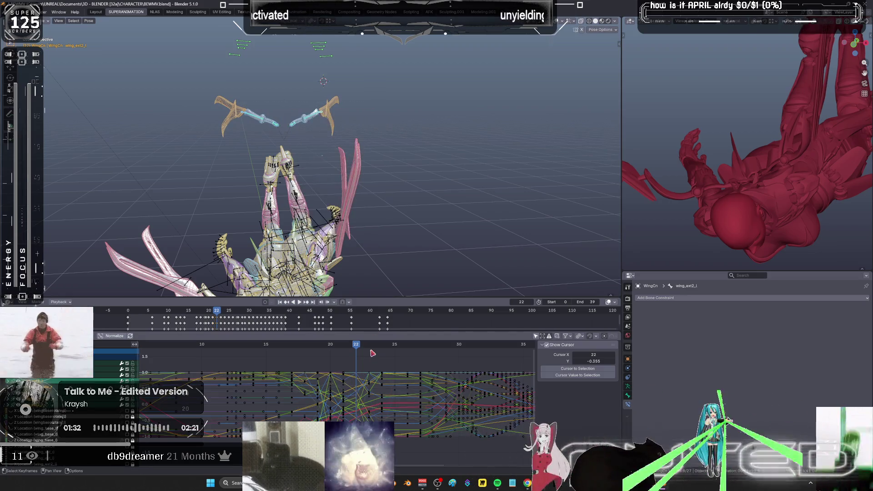
{"action": "left_click", "coordinate": [369, 346]}
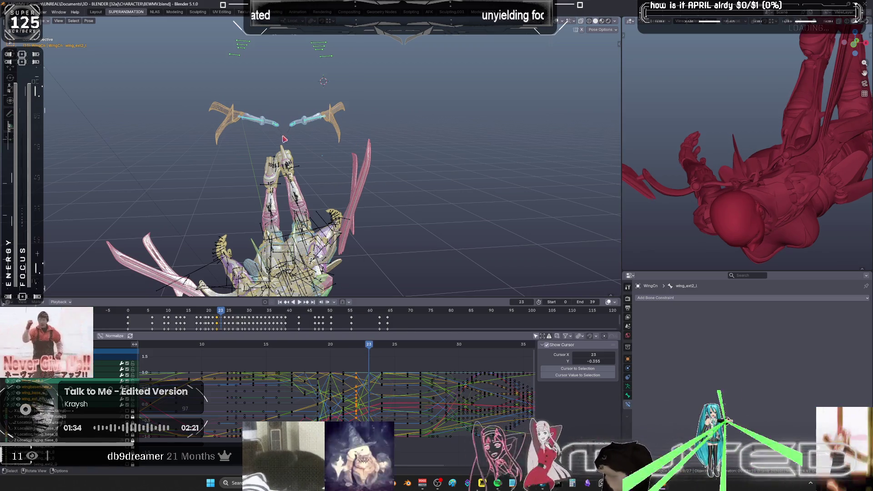
{"action": "left_click_drag", "start_coordinate": [284, 138], "coordinate": [197, 103]}
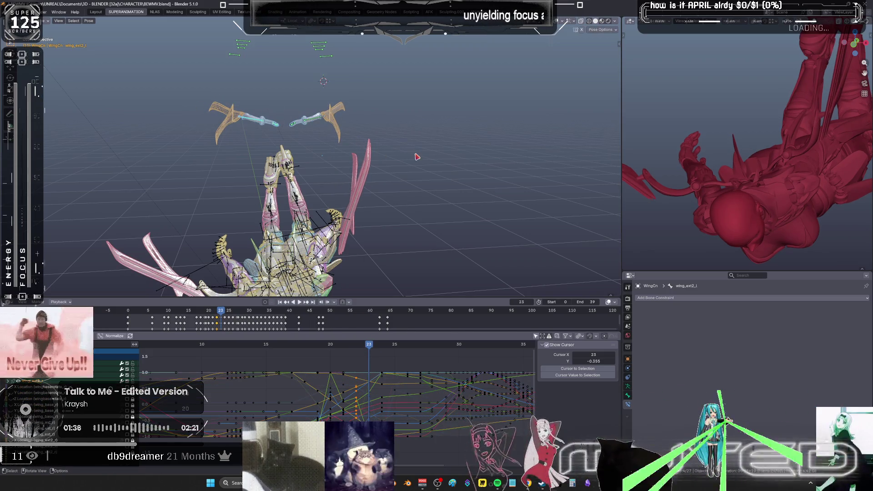
{"action": "left_click_drag", "start_coordinate": [390, 138], "coordinate": [229, 109]}
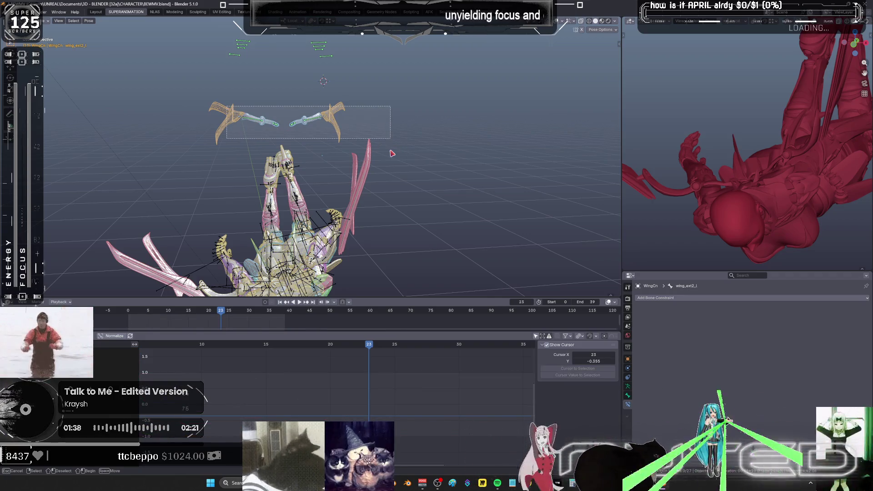
{"action": "key", "text": "k"}
{"action": "key", "text": "Escape"}
{"action": "key", "text": "space"}
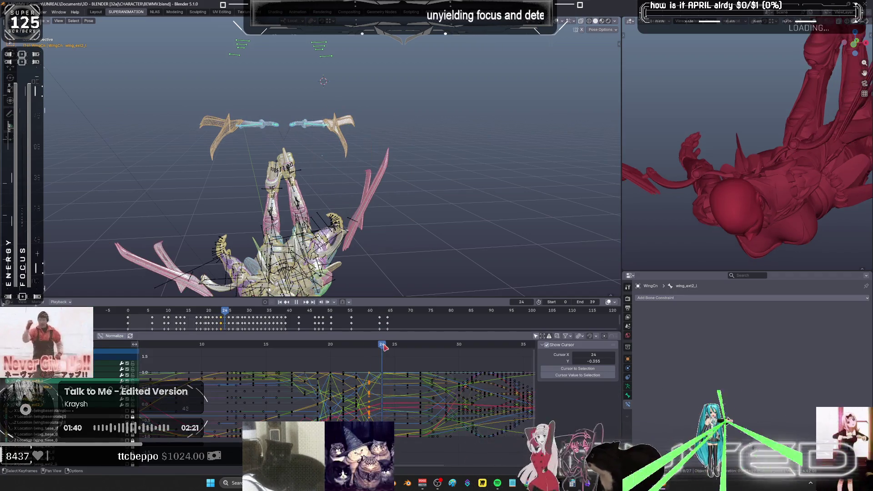
{"action": "key", "text": "space"}
Reselect the upper wing bones, step back to frame 15, and switch to the music player.
{"action": "key", "text": "r"}
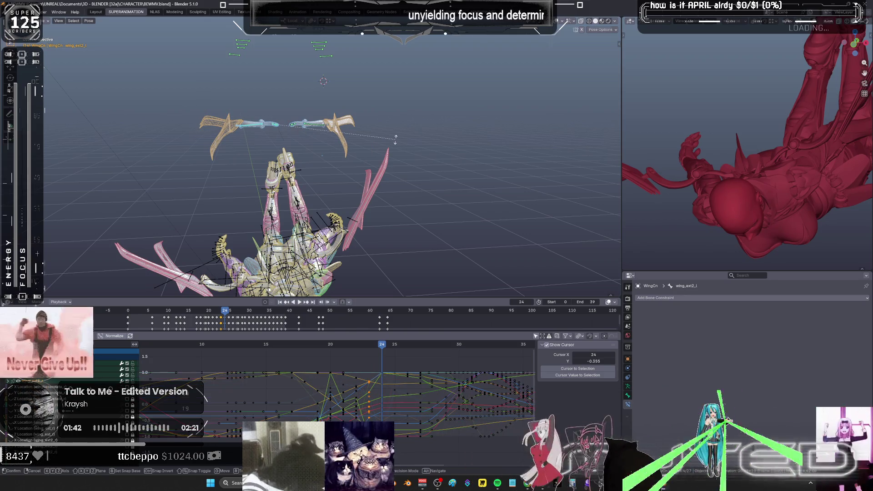
{"action": "key", "text": "Escape"}
{"action": "left_click_drag", "start_coordinate": [362, 147], "coordinate": [221, 116]}
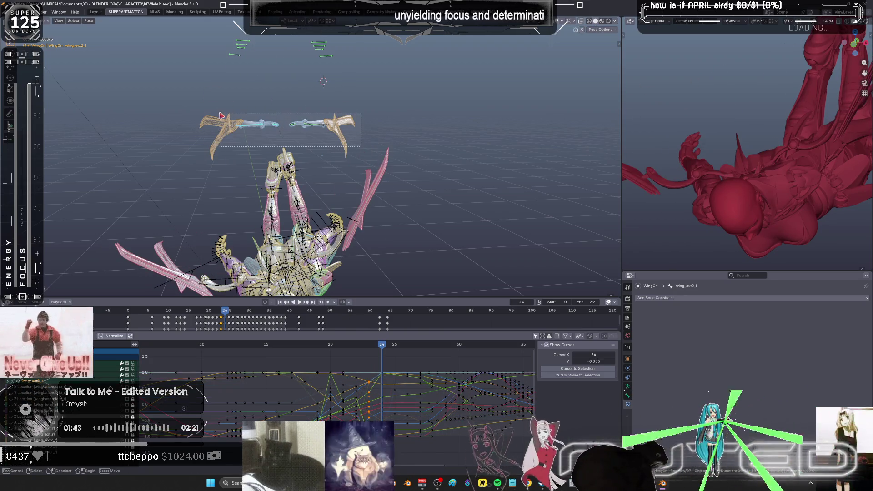
{"action": "right_click", "coordinate": [376, 166]}
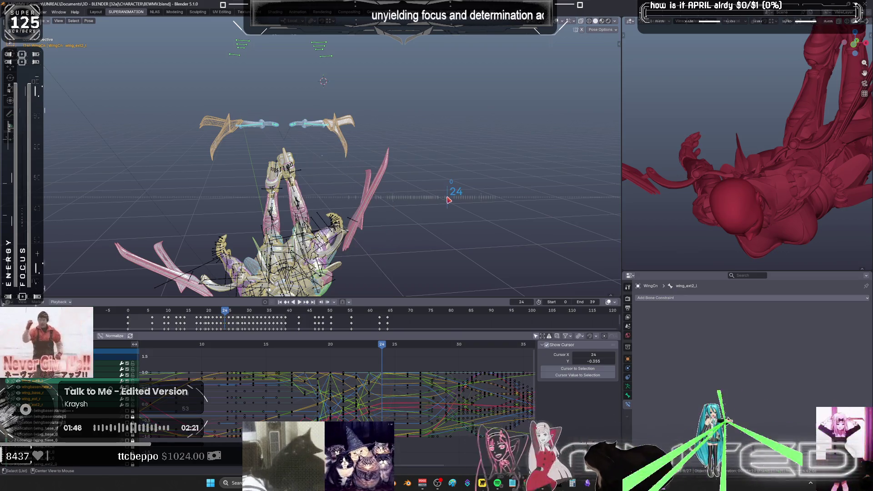
{"action": "mouse_move", "coordinate": [449, 200]}
{"action": "left_mouse_down"}
{"action": "mouse_move", "coordinate": [408, 211]}
{"action": "mouse_move", "coordinate": [482, 236]}
{"action": "left_mouse_up"}
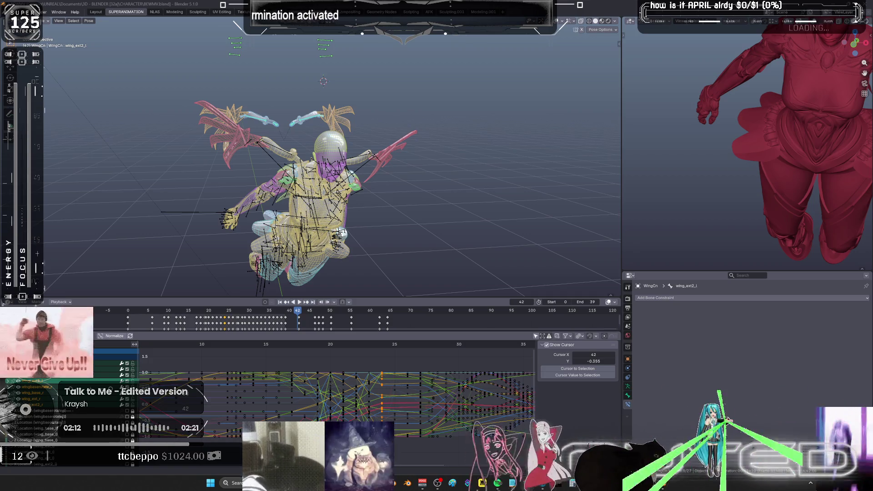
{"action": "key", "text": "alt+Tab"}
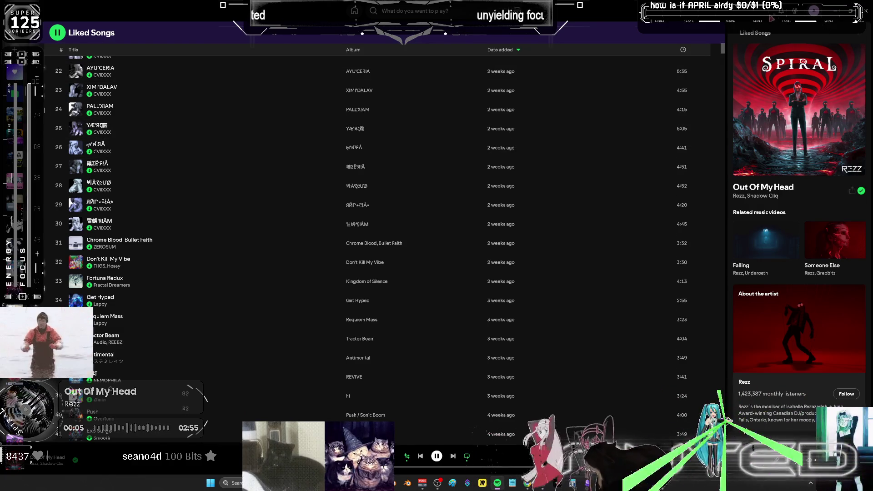
Return from Spotify, with 'Out Of My Head' playing, to the Blender animation.
{"action": "key", "text": "alt+Tab"}
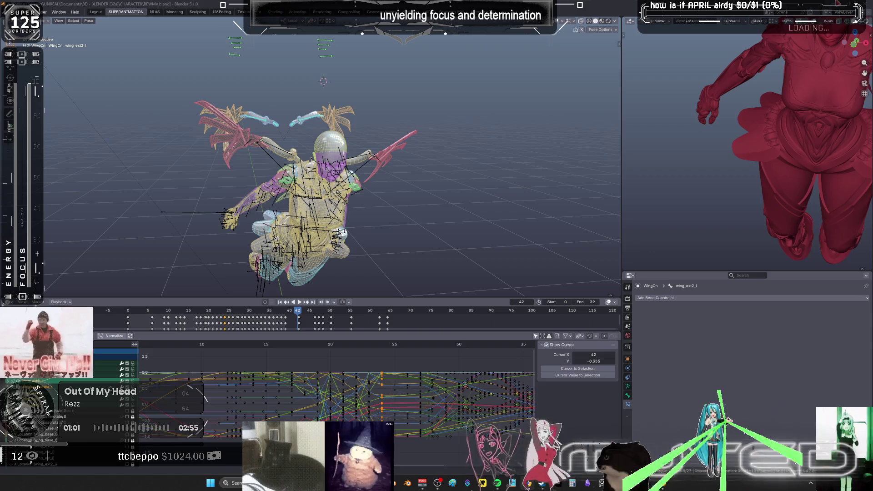
Hide overlays with Shift+Alt+Z, orbit to a side view, and scrub the flap forward from frame 0.
{"action": "mouse_move", "coordinate": [354, 168]}
{"action": "middle_mouse_down"}
{"action": "mouse_move", "coordinate": [391, 165]}
{"action": "mouse_move", "coordinate": [312, 174]}
{"action": "middle_mouse_up"}
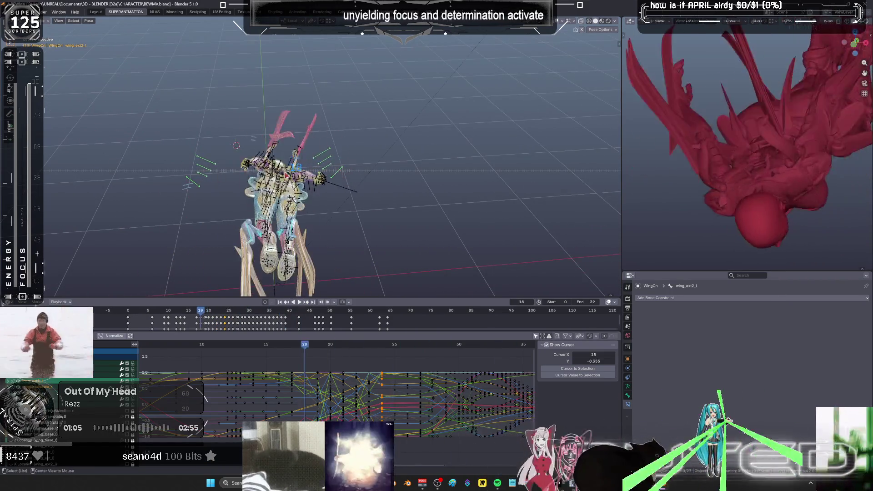
{"action": "key", "text": "shift+alt+z"}
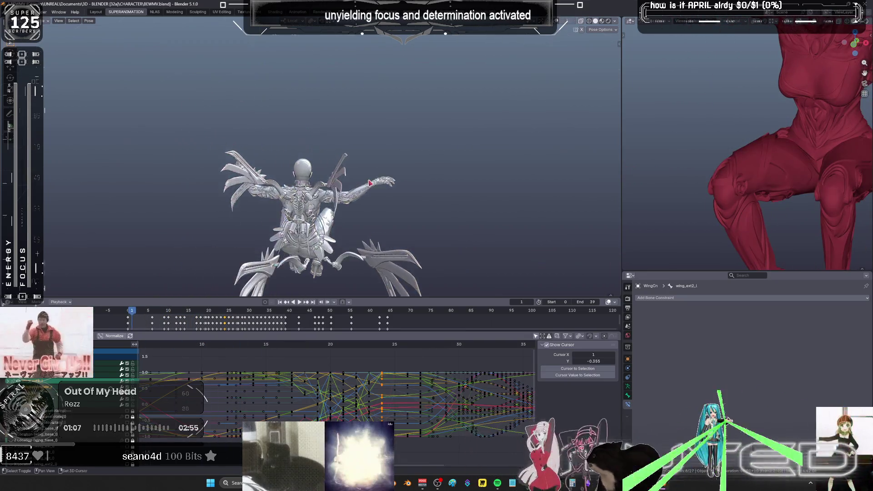
{"action": "mouse_move", "coordinate": [308, 152]}
{"action": "middle_mouse_down"}
{"action": "mouse_move", "coordinate": [336, 160]}
{"action": "mouse_move", "coordinate": [342, 142]}
{"action": "middle_mouse_up"}
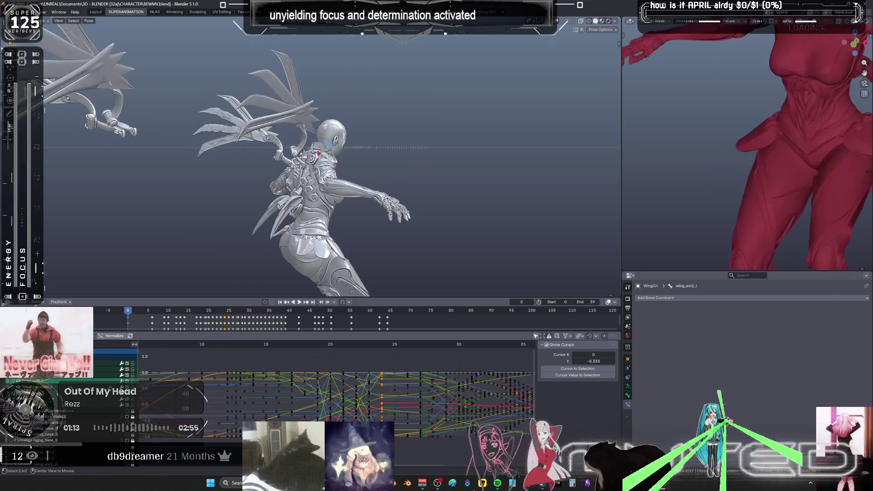
{"action": "mouse_move", "coordinate": [318, 152]}
{"action": "left_mouse_down"}
{"action": "mouse_move", "coordinate": [358, 153]}
{"action": "mouse_move", "coordinate": [403, 162]}
{"action": "mouse_move", "coordinate": [369, 166]}
{"action": "mouse_move", "coordinate": [412, 170]}
{"action": "mouse_move", "coordinate": [378, 173]}
{"action": "mouse_move", "coordinate": [388, 165]}
{"action": "mouse_move", "coordinate": [397, 169]}
{"action": "mouse_move", "coordinate": [383, 180]}
{"action": "mouse_move", "coordinate": [384, 162]}
{"action": "left_mouse_up"}
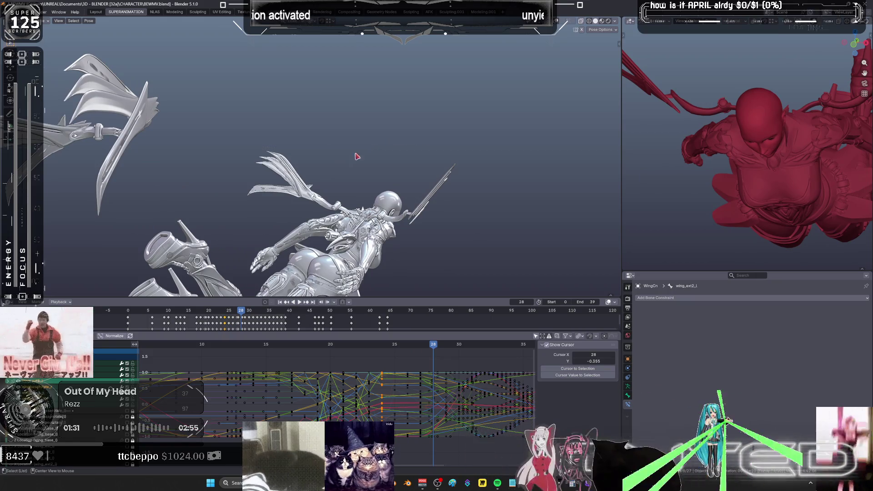
Select wing_ext_r at frame 28, maximise the Graph Editor, select all its keys, then restore the layout.
{"action": "mouse_move", "coordinate": [192, 155]}
{"action": "middle_mouse_down"}
{"action": "mouse_move", "coordinate": [178, 154]}
{"action": "mouse_move", "coordinate": [278, 160]}
{"action": "mouse_move", "coordinate": [301, 171]}
{"action": "middle_mouse_up"}
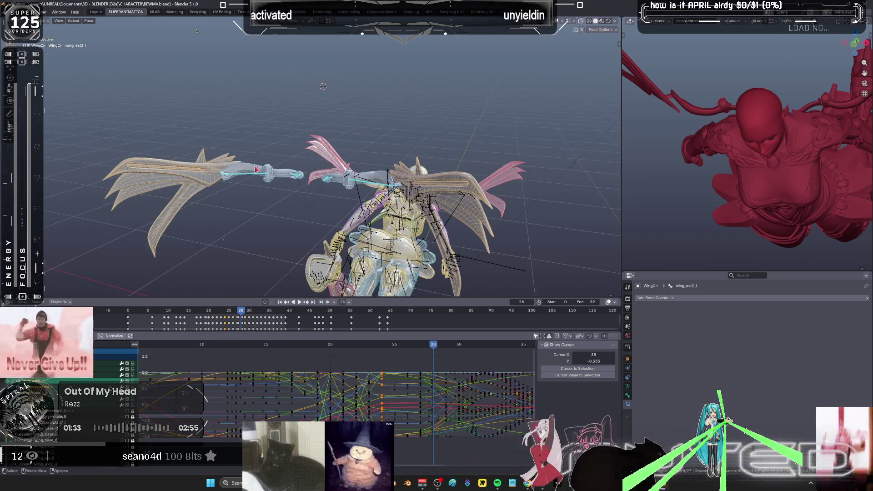
{"action": "left_click", "coordinate": [359, 188], "text": "shift"}
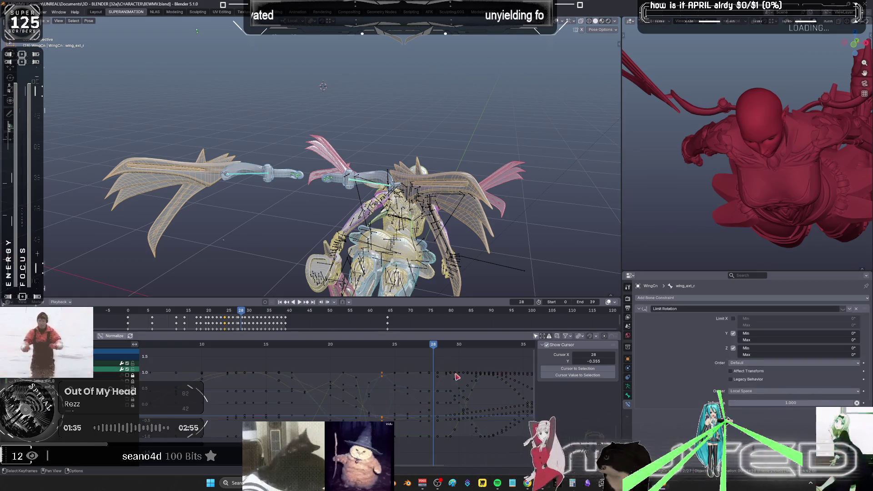
{"action": "key", "text": "ctrl+space"}
{"action": "key", "text": "Home"}
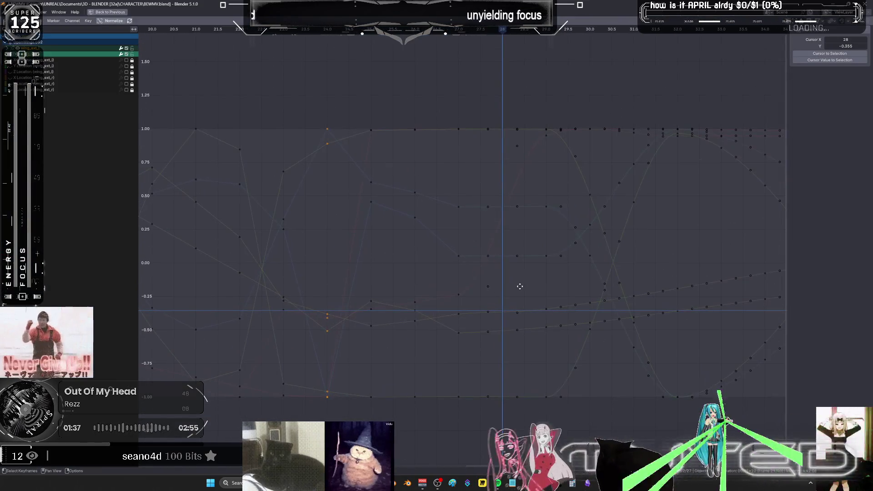
{"action": "key", "text": "a"}
{"action": "key", "text": "Home"}
{"action": "middle_click_drag", "start_coordinate": [568, 278], "coordinate": [491, 276]}
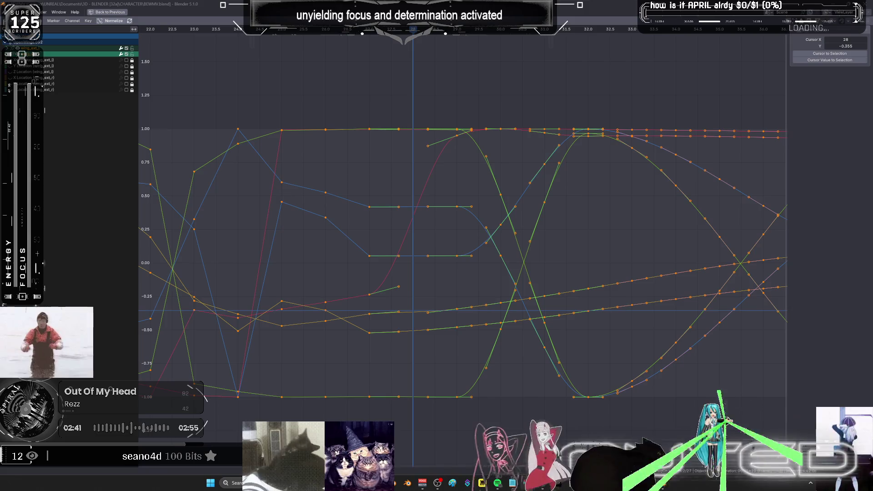
{"action": "key", "text": "ctrl+space"}
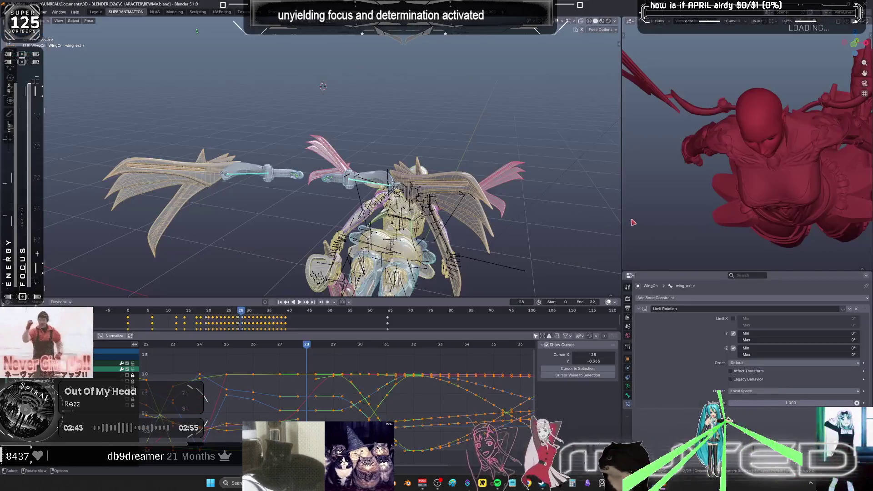
Check the wing pose around frames 25–27 and select the keys just before frame 29.
{"action": "middle_click_drag", "start_coordinate": [379, 225], "coordinate": [351, 173]}
{"action": "key", "text": "shift+alt+z"}
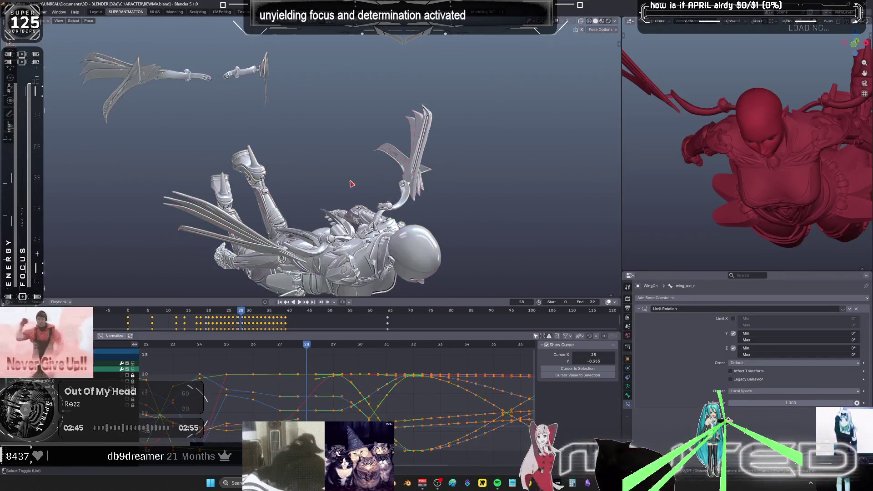
{"action": "key", "text": "shift+alt+z"}
{"action": "mouse_move", "coordinate": [300, 347]}
{"action": "left_mouse_down"}
{"action": "mouse_move", "coordinate": [180, 357]}
{"action": "mouse_move", "coordinate": [356, 365]}
{"action": "mouse_move", "coordinate": [248, 373]}
{"action": "mouse_move", "coordinate": [272, 374]}
{"action": "left_mouse_up"}
{"action": "mouse_move", "coordinate": [291, 273]}
{"action": "middle_mouse_down"}
{"action": "mouse_move", "coordinate": [299, 220]}
{"action": "mouse_move", "coordinate": [348, 247]}
{"action": "middle_mouse_up"}
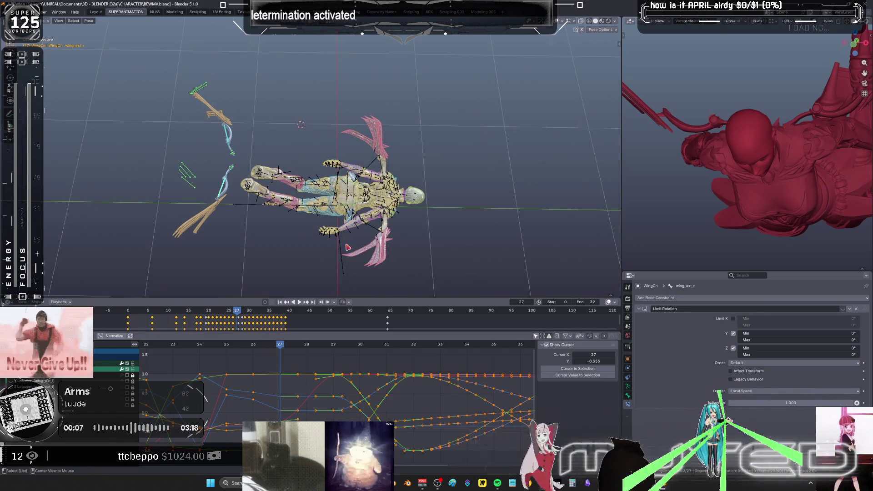
{"action": "mouse_move", "coordinate": [282, 349]}
{"action": "left_mouse_down"}
{"action": "mouse_move", "coordinate": [182, 374]}
{"action": "mouse_move", "coordinate": [326, 371]}
{"action": "left_mouse_up"}
{"action": "left_click_drag", "start_coordinate": [261, 410], "coordinate": [326, 397]}
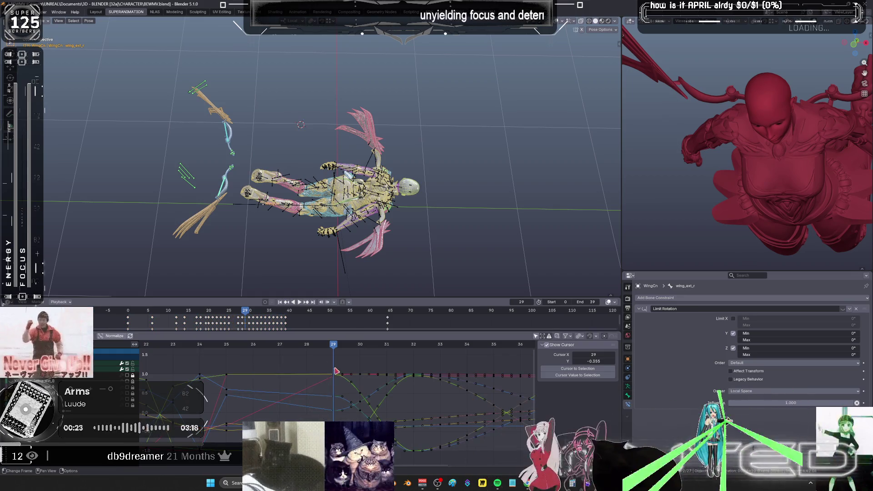
{"action": "mouse_move", "coordinate": [327, 352]}
{"action": "left_mouse_down"}
{"action": "mouse_move", "coordinate": [239, 356]}
{"action": "mouse_move", "coordinate": [298, 360]}
{"action": "left_mouse_up"}
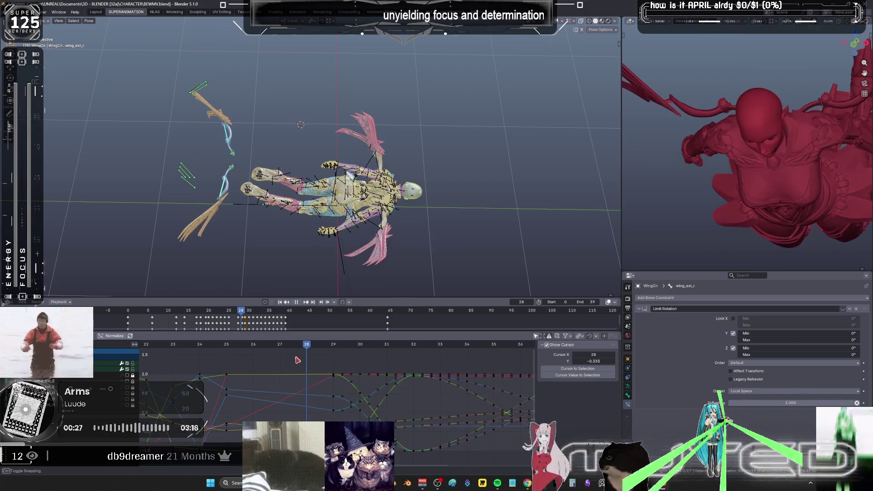
Create Shift+E breakdown poses for the right and left wings.
{"action": "key", "text": "shift+e"}
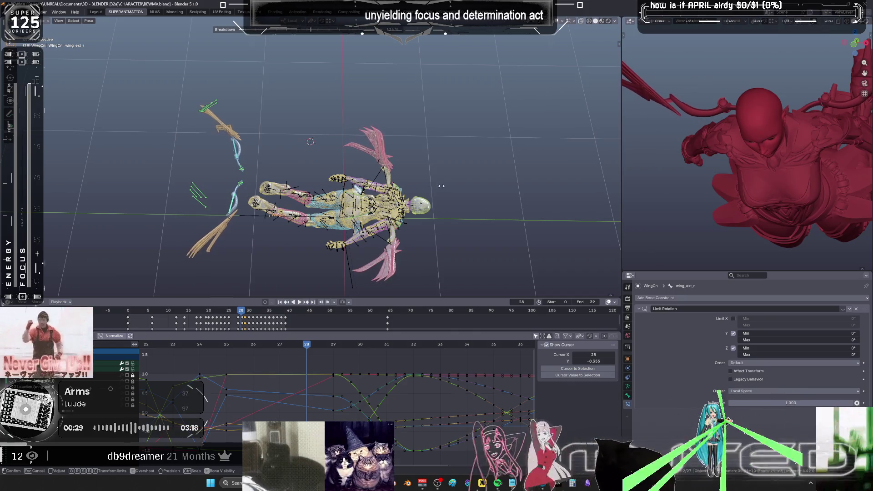
{"action": "left_click", "coordinate": [282, 199]}
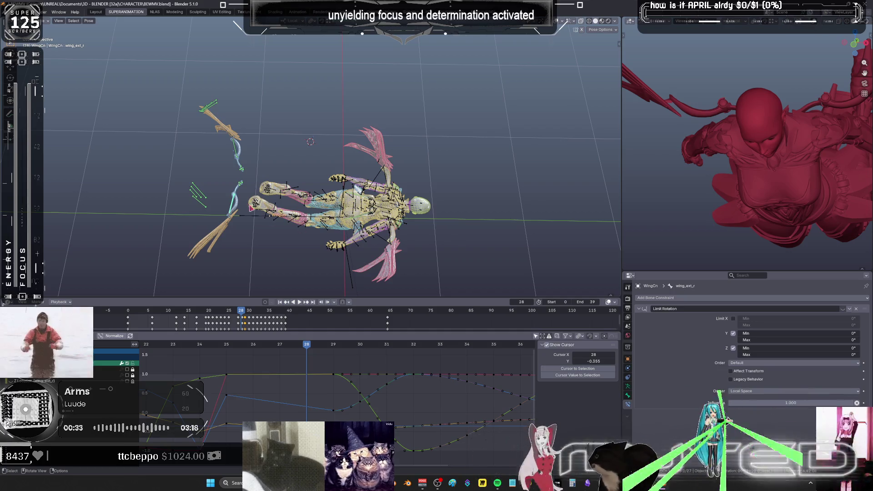
{"action": "key", "text": "shift+e"}
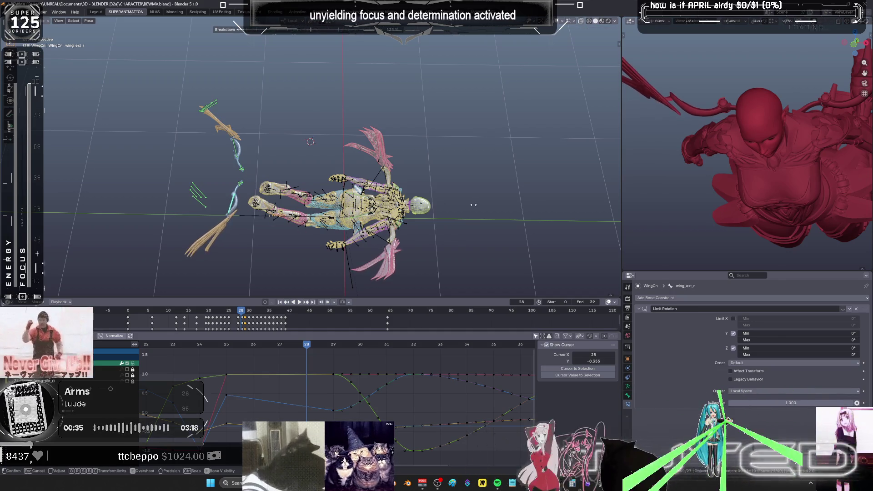
{"action": "left_click", "coordinate": [321, 229]}
{"action": "right_click", "coordinate": [321, 230]}
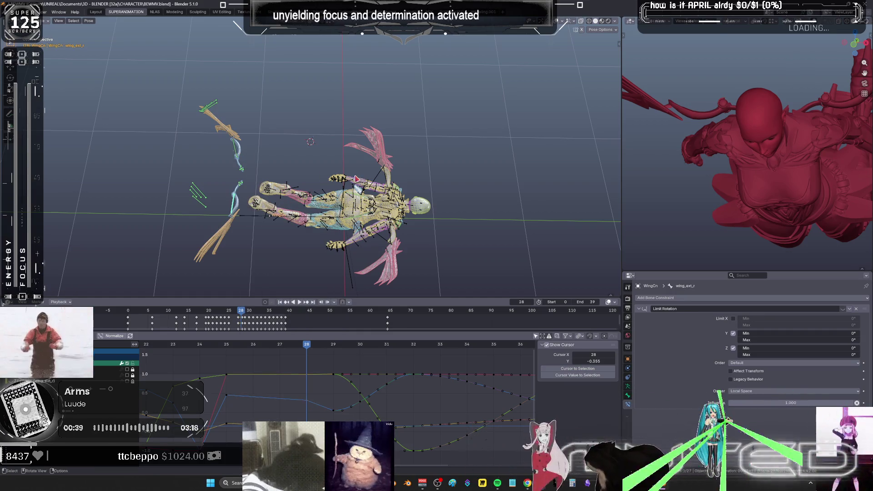
{"action": "key", "text": "r"}
{"action": "key", "text": "Escape"}
Key the rotation of the left and right outer wing bones at frame 28.
{"action": "key", "text": "ctrl+shift+m"}
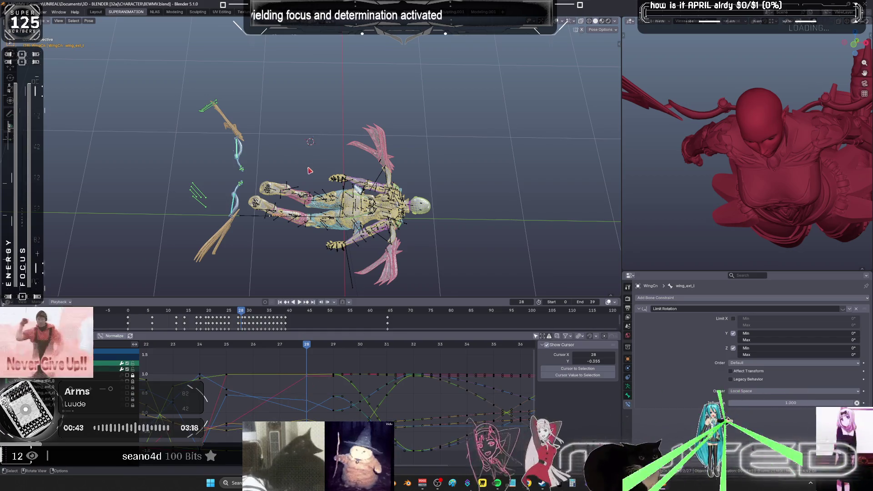
{"action": "key", "text": "k"}
{"action": "key", "text": "Return"}
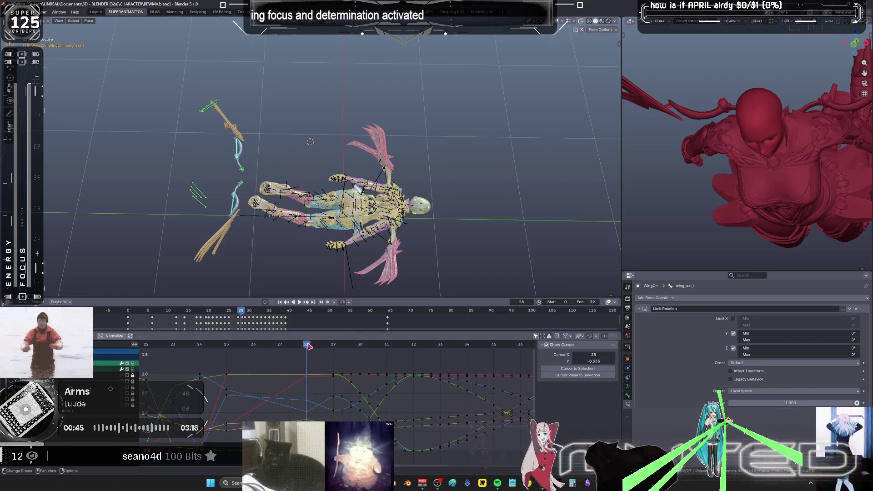
{"action": "mouse_move", "coordinate": [307, 347]}
{"action": "left_mouse_down"}
{"action": "mouse_move", "coordinate": [335, 348]}
{"action": "mouse_move", "coordinate": [230, 353]}
{"action": "mouse_move", "coordinate": [259, 276]}
{"action": "left_mouse_up"}
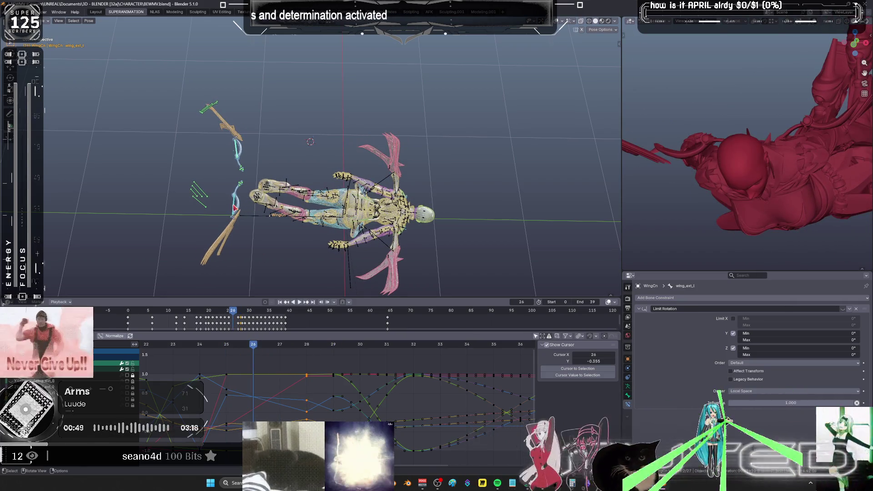
{"action": "key", "text": "r"}
{"action": "right_click", "coordinate": [308, 196]}
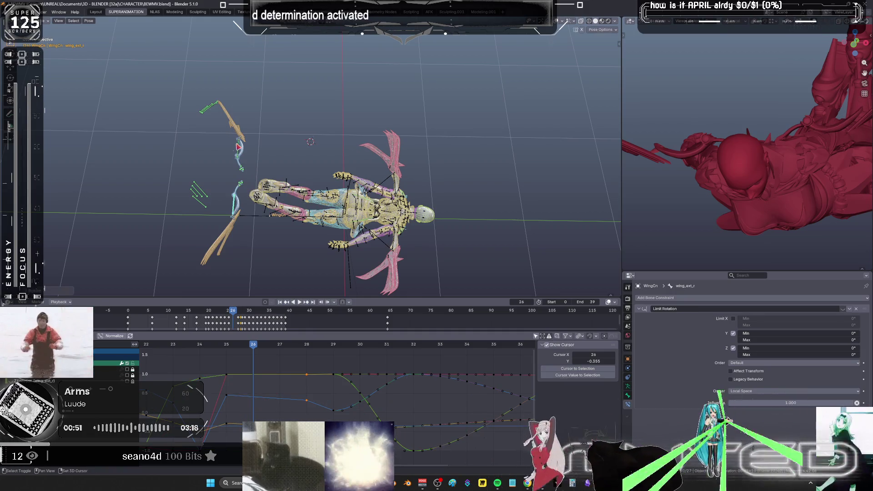
{"action": "key", "text": "i"}
{"action": "key", "text": "Return"}
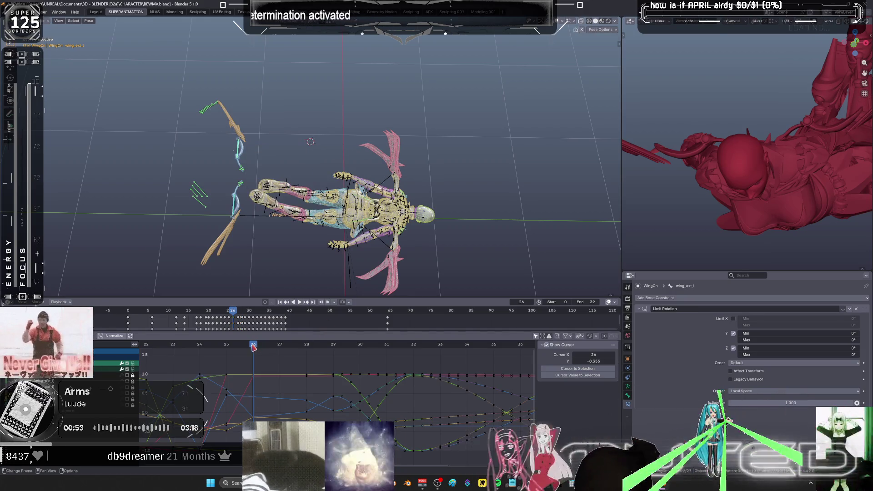
{"action": "key", "text": "Left"}
{"action": "key", "text": "Left"}
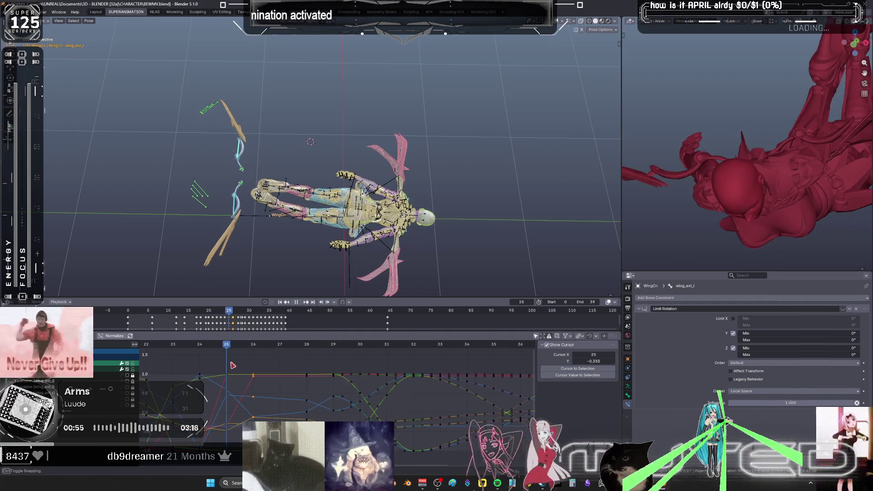
Shift the selected wing keys one frame later with G X 1.
{"action": "mouse_move", "coordinate": [187, 369]}
{"action": "left_mouse_down"}
{"action": "mouse_move", "coordinate": [303, 375]}
{"action": "mouse_move", "coordinate": [203, 377]}
{"action": "left_mouse_up"}
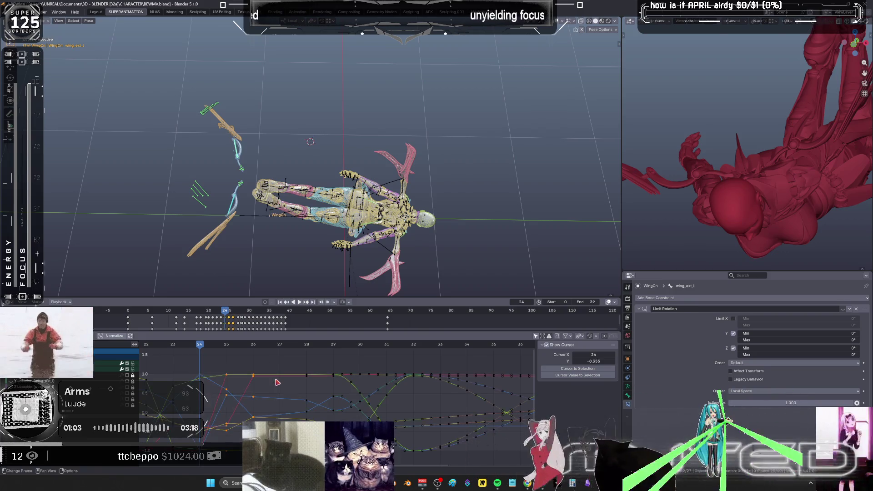
{"action": "key", "text": "g"}
{"action": "key", "text": "x"}
{"action": "key", "text": "1"}
{"action": "key", "text": "Return"}
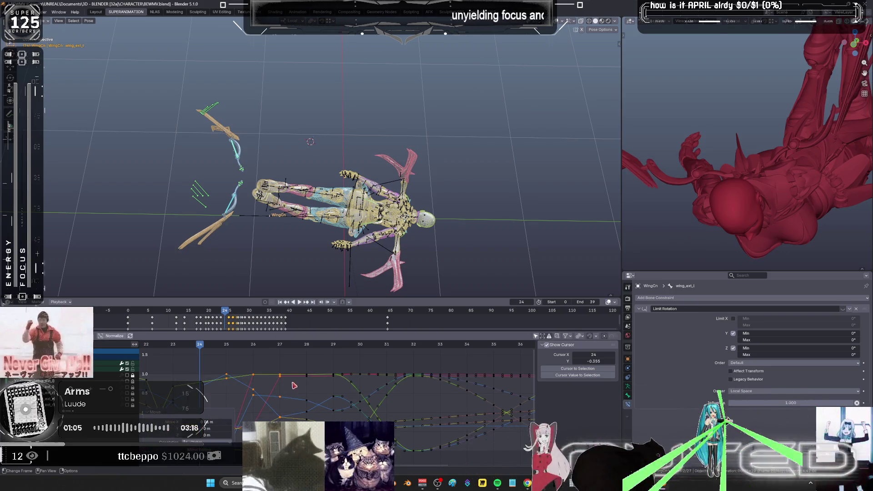
Move the keys between frames 20 and 24 one frame later, viewing frames 13 to 29.
{"action": "left_click_drag", "start_coordinate": [299, 363], "coordinate": [321, 427]}
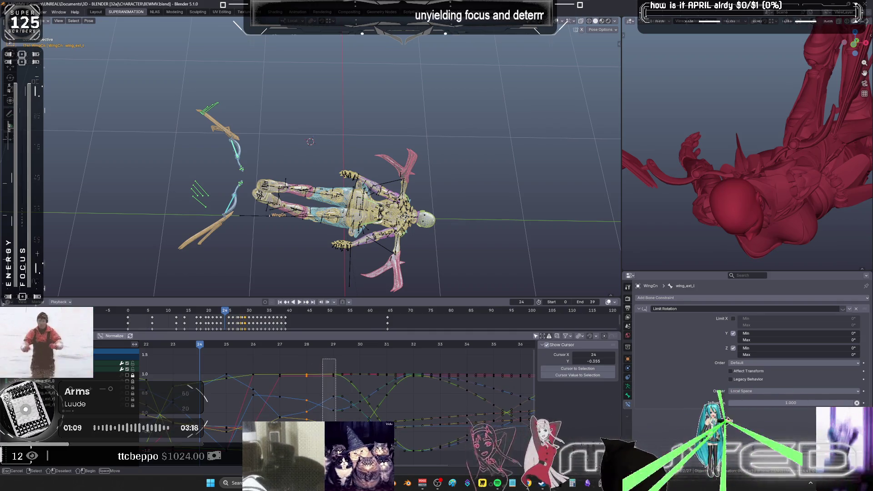
{"action": "left_click_drag", "start_coordinate": [336, 421], "coordinate": [336, 421]}
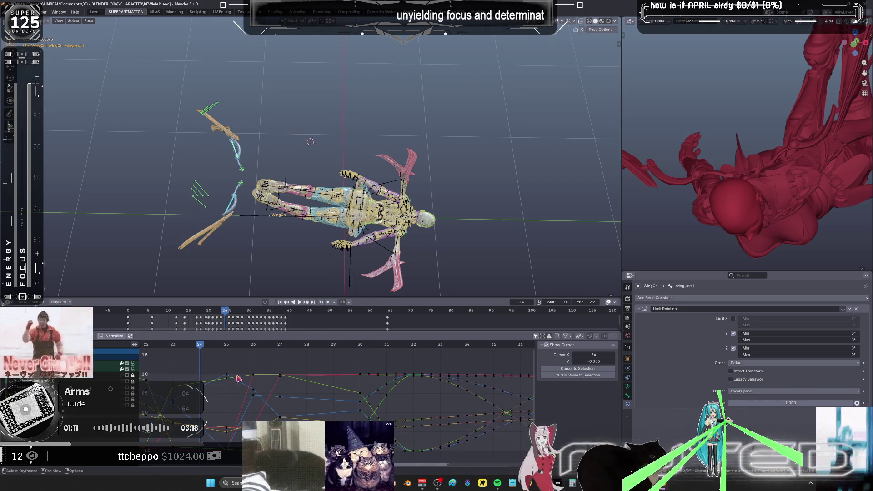
{"action": "scroll", "coordinate": [238, 379], "scroll_direction": "down", "scroll_amount": 1}
{"action": "middle_click_drag", "start_coordinate": [238, 379], "coordinate": [407, 441]}
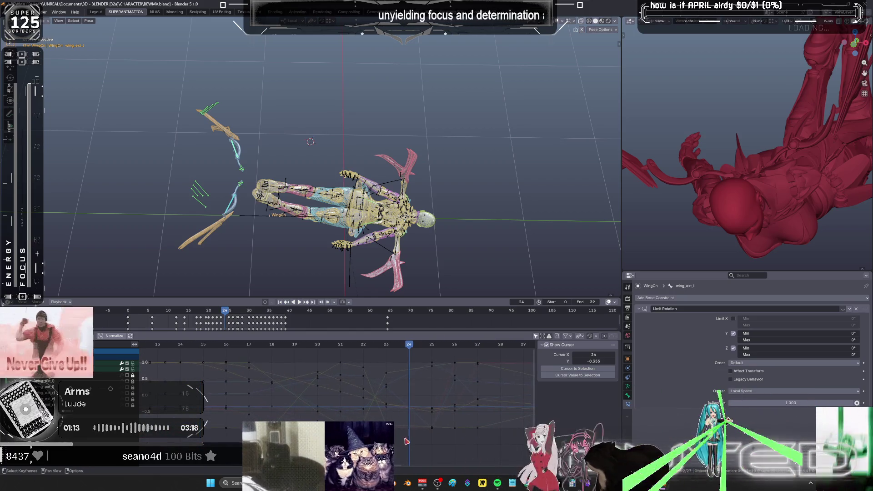
{"action": "mouse_move", "coordinate": [406, 393]}
{"action": "left_mouse_down"}
{"action": "mouse_move", "coordinate": [337, 386]}
{"action": "mouse_move", "coordinate": [317, 359]}
{"action": "left_mouse_up"}
{"action": "key", "text": "g"}
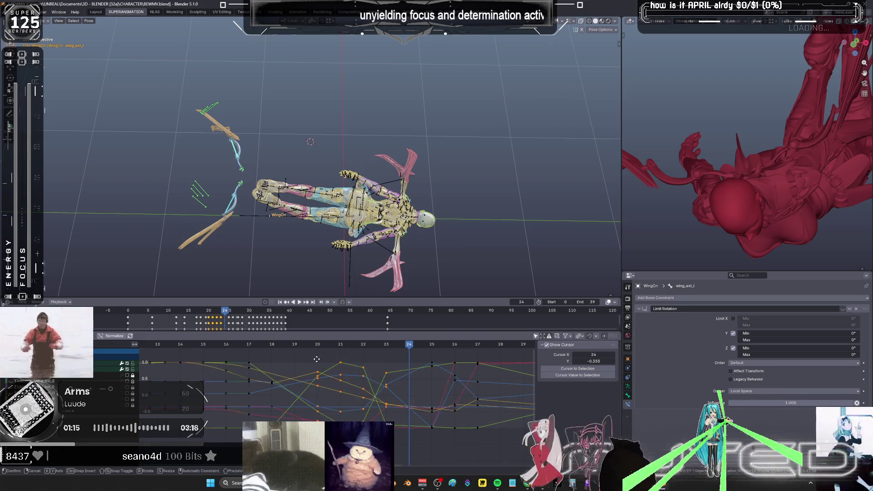
{"action": "key", "text": "x"}
{"action": "key", "text": "1"}
{"action": "key", "text": "Return"}
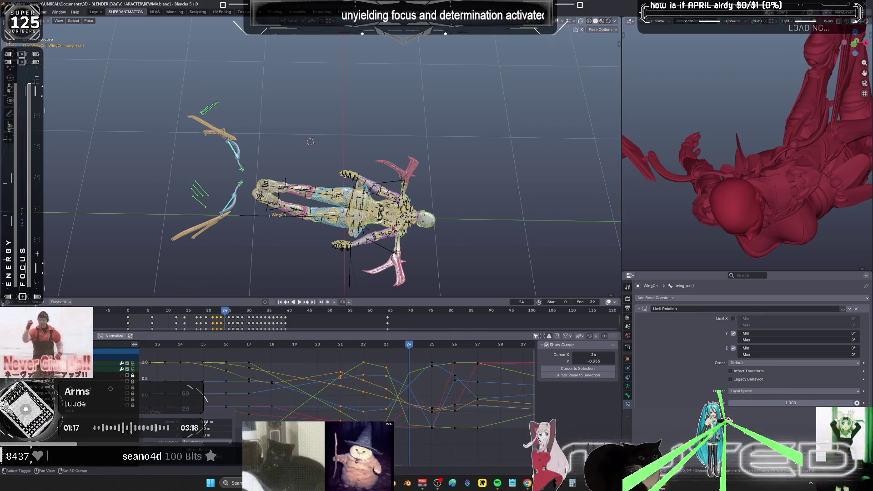
{"action": "scroll", "coordinate": [311, 141], "scroll_direction": "up", "scroll_amount": 18, "text": "alt"}
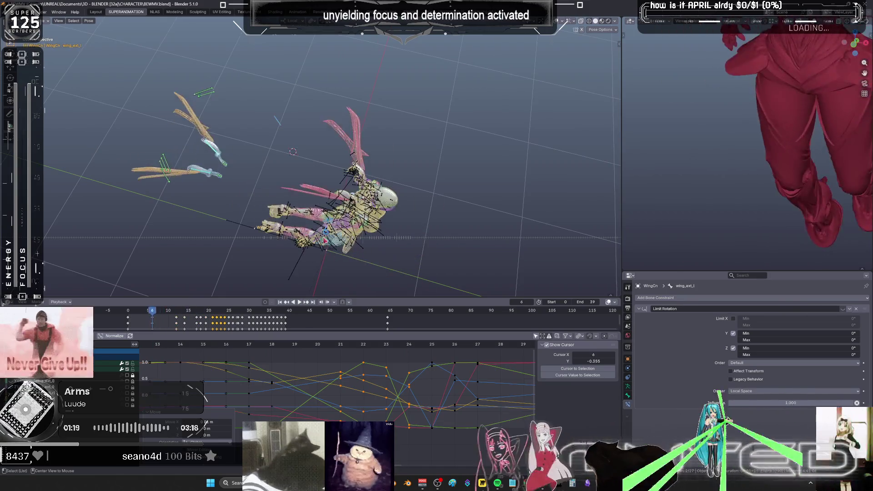
Play back the reworked wing flap with frames 20 to 37 in view.
{"action": "scroll", "coordinate": [326, 241], "scroll_direction": "down", "scroll_amount": 20, "text": "alt"}
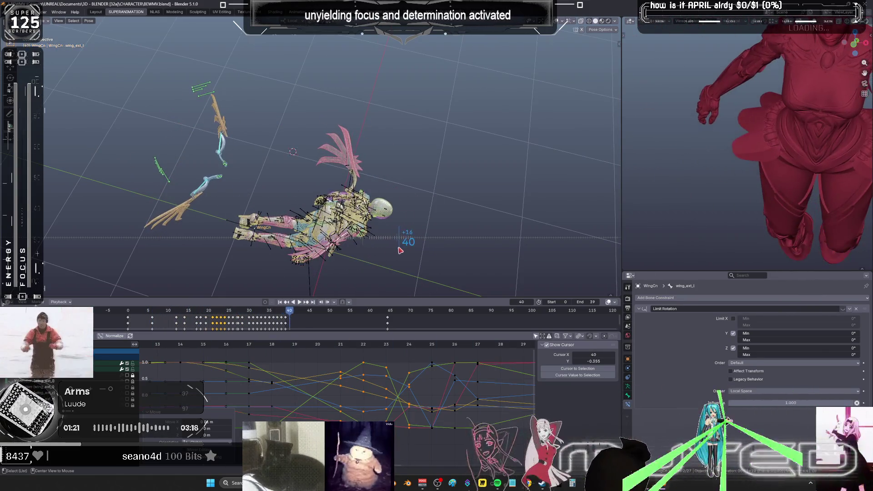
{"action": "scroll", "coordinate": [400, 250], "scroll_direction": "up", "scroll_amount": 11, "text": "alt"}
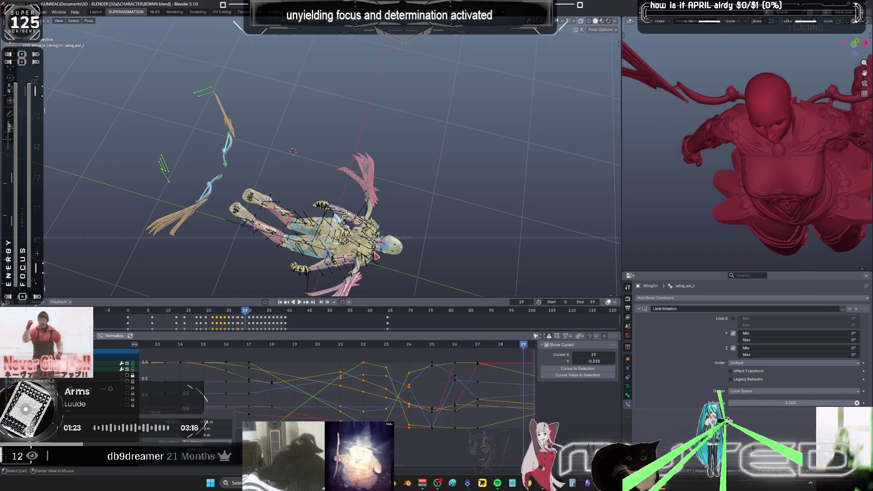
{"action": "scroll", "coordinate": [377, 257], "scroll_direction": "down", "scroll_amount": 1, "text": "alt"}
{"action": "middle_click_drag", "start_coordinate": [363, 251], "coordinate": [307, 216], "text": "shift"}
{"action": "middle_click_drag", "start_coordinate": [490, 366], "coordinate": [331, 380]}
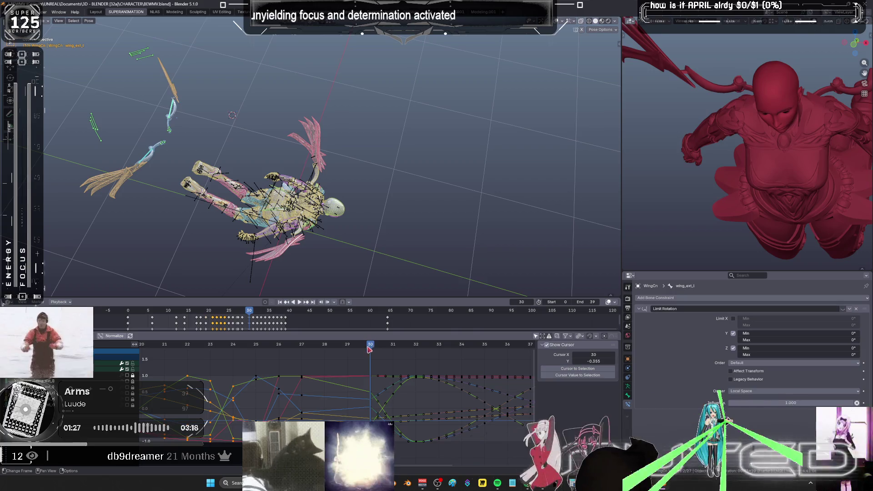
{"action": "key", "text": "space"}
{"action": "mouse_move", "coordinate": [369, 350]}
{"action": "left_mouse_down"}
{"action": "mouse_move", "coordinate": [171, 361]}
{"action": "mouse_move", "coordinate": [264, 358]}
{"action": "mouse_move", "coordinate": [322, 370]}
{"action": "mouse_move", "coordinate": [408, 362]}
{"action": "mouse_move", "coordinate": [250, 351]}
{"action": "left_mouse_up"}
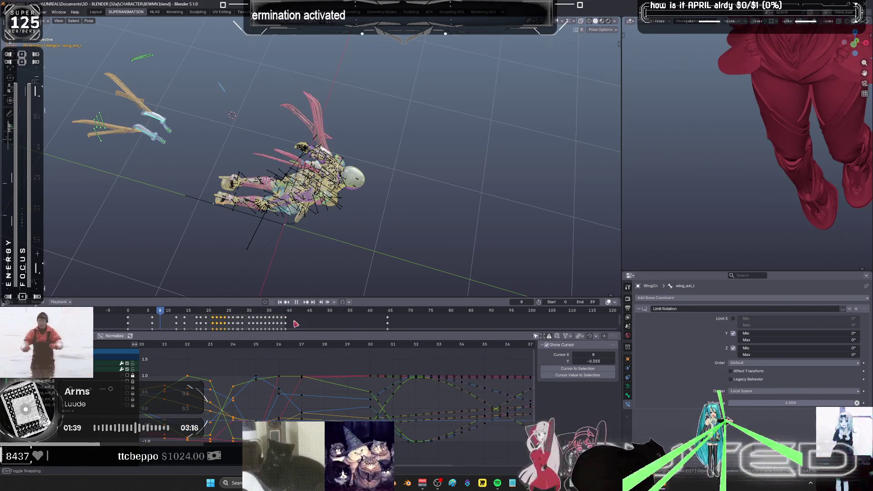
{"action": "key", "text": "space"}
View the character from the side and close up, then select the wingbaserotate_l bone.
{"action": "mouse_move", "coordinate": [512, 202]}
{"action": "middle_mouse_down"}
{"action": "mouse_move", "coordinate": [487, 192]}
{"action": "mouse_move", "coordinate": [446, 210]}
{"action": "mouse_move", "coordinate": [408, 202]}
{"action": "mouse_move", "coordinate": [341, 211]}
{"action": "mouse_move", "coordinate": [382, 205]}
{"action": "mouse_move", "coordinate": [405, 221]}
{"action": "mouse_move", "coordinate": [395, 217]}
{"action": "mouse_move", "coordinate": [415, 211]}
{"action": "mouse_move", "coordinate": [448, 221]}
{"action": "mouse_move", "coordinate": [430, 220]}
{"action": "middle_mouse_up"}
{"action": "key", "text": "alt+z"}
{"action": "key", "text": "shift+Left"}
{"action": "mouse_move", "coordinate": [498, 209]}
{"action": "middle_mouse_down"}
{"action": "mouse_move", "coordinate": [405, 201]}
{"action": "mouse_move", "coordinate": [330, 252]}
{"action": "mouse_move", "coordinate": [381, 237]}
{"action": "middle_mouse_up"}
{"action": "left_click", "coordinate": [426, 214], "text": "shift"}
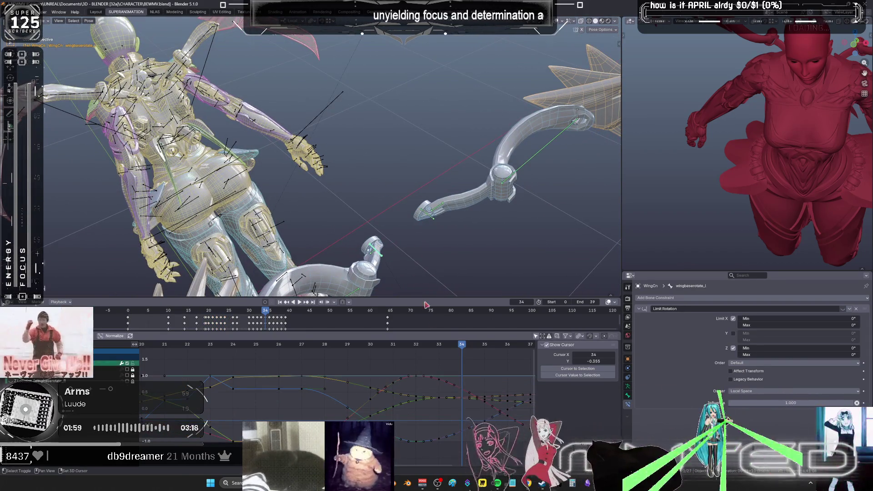
Review the full wing curves, then scrub from frame 9 to frame 36 viewing the character from below.
{"action": "key", "text": "ctrl+space"}
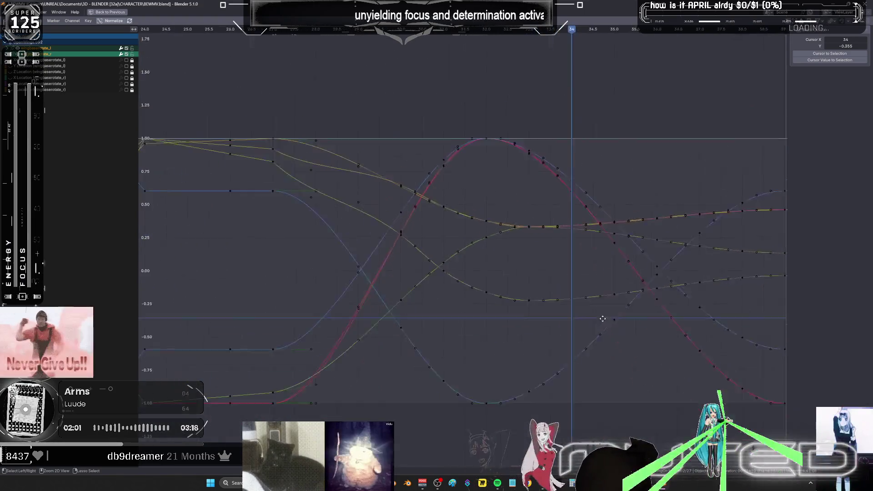
{"action": "key", "text": "Home"}
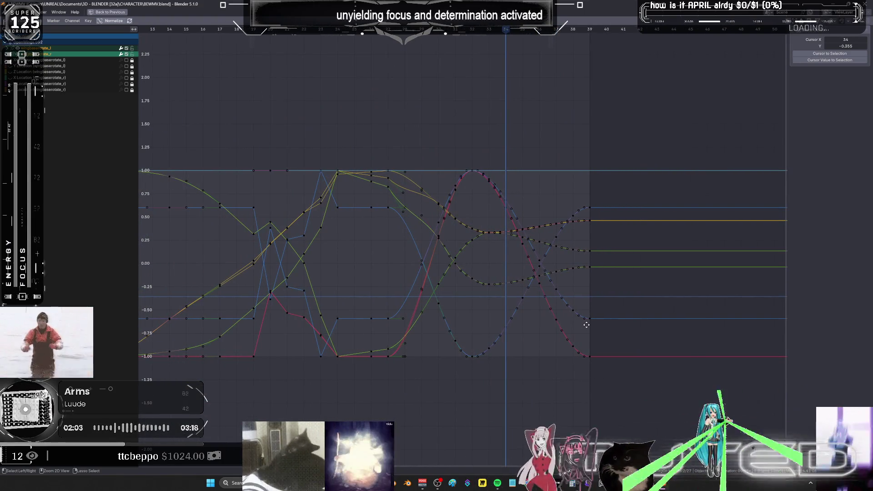
{"action": "key", "text": "ctrl+space"}
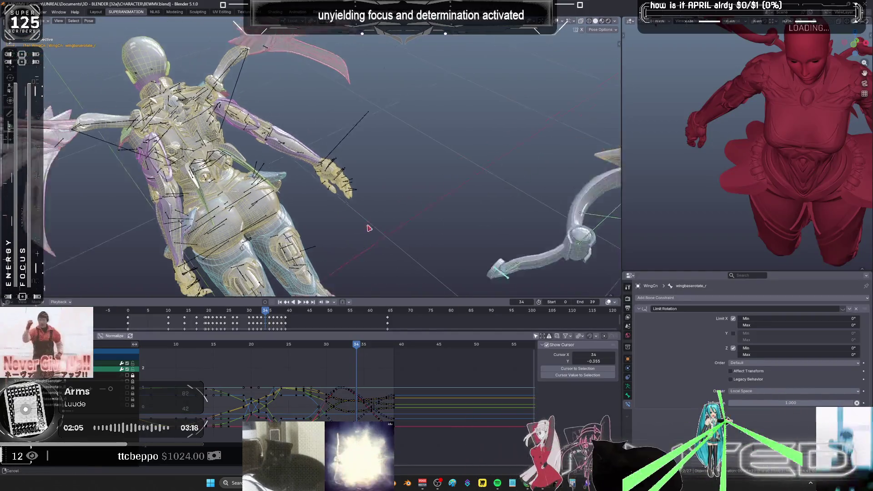
{"action": "left_click_drag", "start_coordinate": [425, 226], "coordinate": [408, 152]}
{"action": "mouse_move", "coordinate": [408, 152]}
{"action": "middle_mouse_down"}
{"action": "mouse_move", "coordinate": [381, 222]}
{"action": "mouse_move", "coordinate": [387, 239]}
{"action": "middle_mouse_up"}
{"action": "scroll", "coordinate": [391, 241], "scroll_direction": "down", "scroll_amount": 7, "text": "alt"}
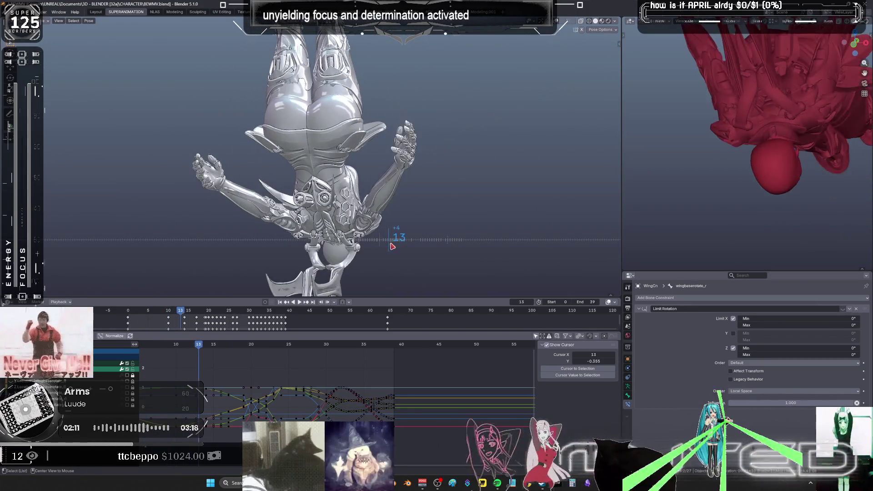
{"action": "scroll", "coordinate": [410, 242], "scroll_direction": "down", "scroll_amount": 13, "text": "alt"}
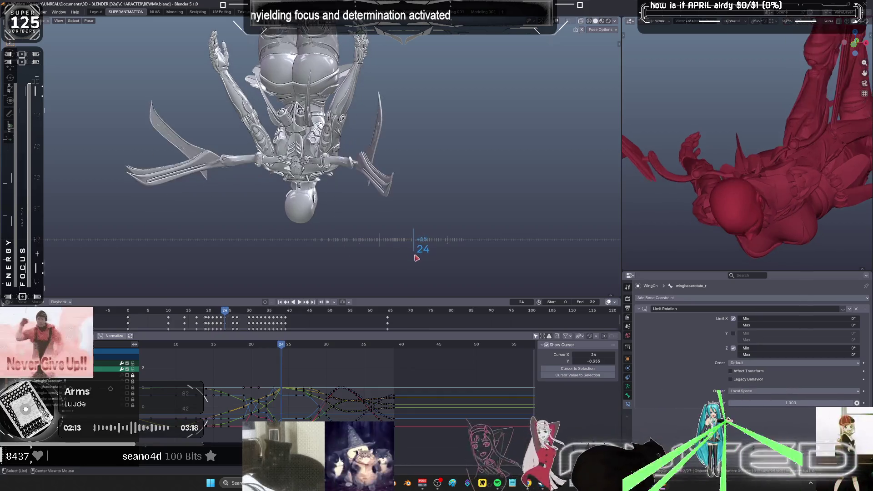
{"action": "mouse_move", "coordinate": [428, 260]}
{"action": "left_mouse_down"}
{"action": "mouse_move", "coordinate": [445, 264]}
{"action": "mouse_move", "coordinate": [417, 267]}
{"action": "mouse_move", "coordinate": [441, 268]}
{"action": "mouse_move", "coordinate": [438, 275]}
{"action": "left_mouse_up"}
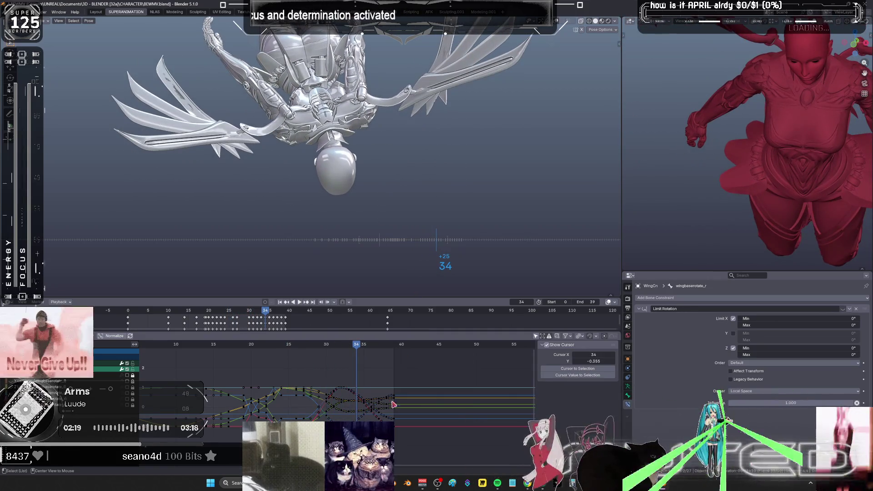
Zoom the graph in on frames 23 to 40, then return to the layout and view the character from behind.
{"action": "key", "text": "ctrl+space"}
{"action": "mouse_move", "coordinate": [529, 281]}
{"action": "middle_mouse_down", "text": "ctrl"}
{"action": "mouse_move", "coordinate": [518, 284]}
{"action": "mouse_move", "coordinate": [514, 273]}
{"action": "mouse_move", "coordinate": [527, 289]}
{"action": "mouse_move", "coordinate": [531, 276]}
{"action": "middle_mouse_up", "text": "ctrl"}
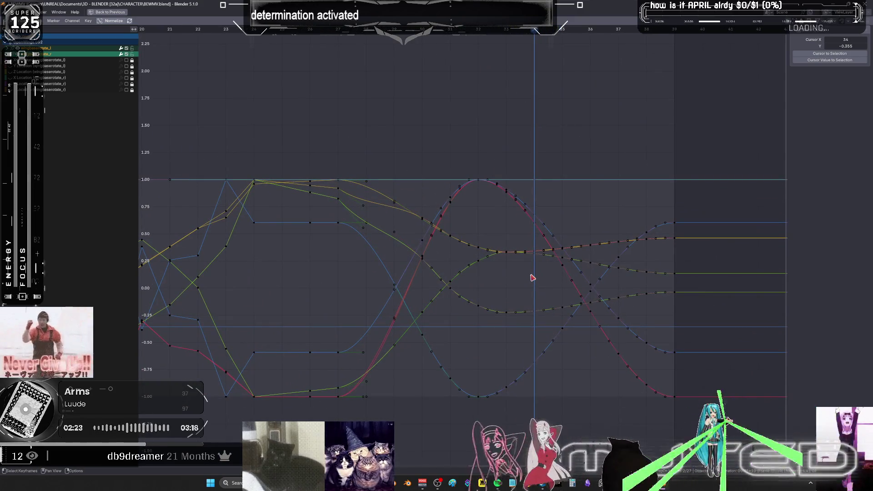
{"action": "key", "text": "ctrl+space"}
{"action": "mouse_move", "coordinate": [442, 186]}
{"action": "middle_mouse_down"}
{"action": "mouse_move", "coordinate": [438, 173]}
{"action": "mouse_move", "coordinate": [425, 214]}
{"action": "mouse_move", "coordinate": [389, 190]}
{"action": "mouse_move", "coordinate": [451, 182]}
{"action": "mouse_move", "coordinate": [363, 151]}
{"action": "middle_mouse_up"}
{"action": "scroll", "coordinate": [351, 143], "scroll_direction": "up", "scroll_amount": 5}
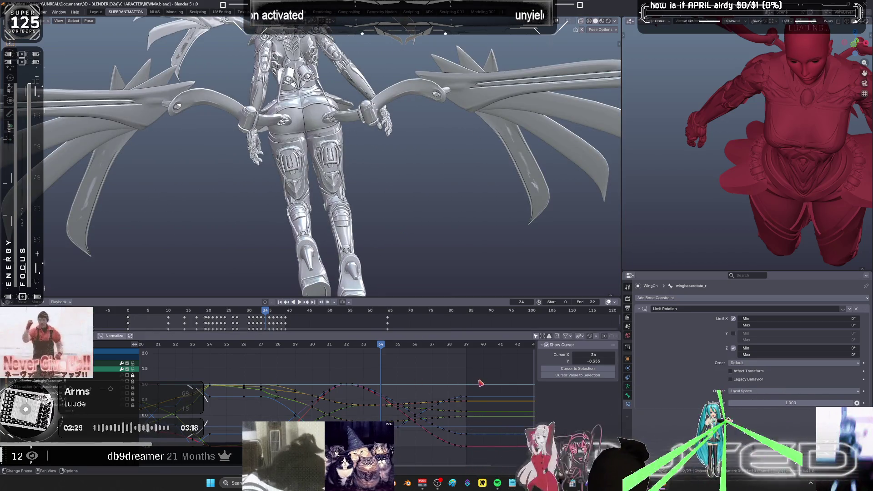
Select the wing keys between frames 31 and 37 and blend a breakdown pose at frame 36.
{"action": "left_click_drag", "start_coordinate": [480, 382], "coordinate": [468, 443]}
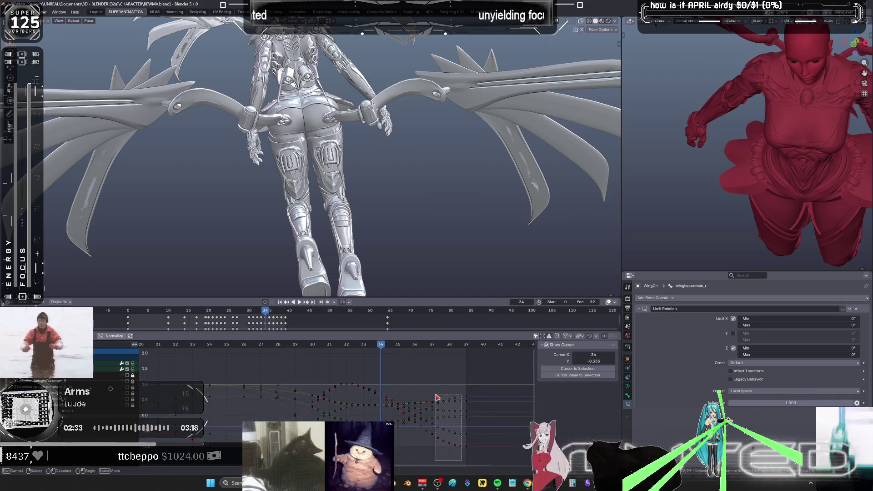
{"action": "mouse_move", "coordinate": [438, 398]}
{"action": "left_mouse_down"}
{"action": "mouse_move", "coordinate": [389, 370]}
{"action": "mouse_move", "coordinate": [348, 362]}
{"action": "mouse_move", "coordinate": [374, 370]}
{"action": "left_mouse_up"}
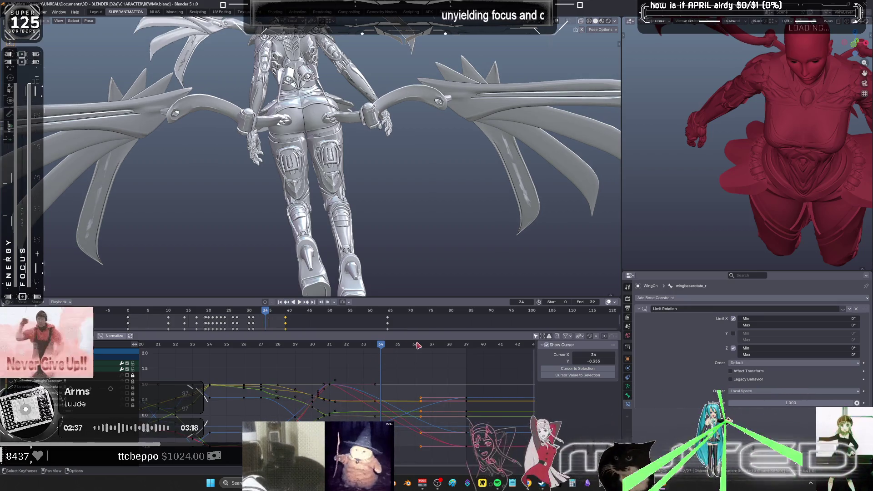
{"action": "left_click_drag", "start_coordinate": [417, 346], "coordinate": [424, 348]}
{"action": "key", "text": "shift+e"}
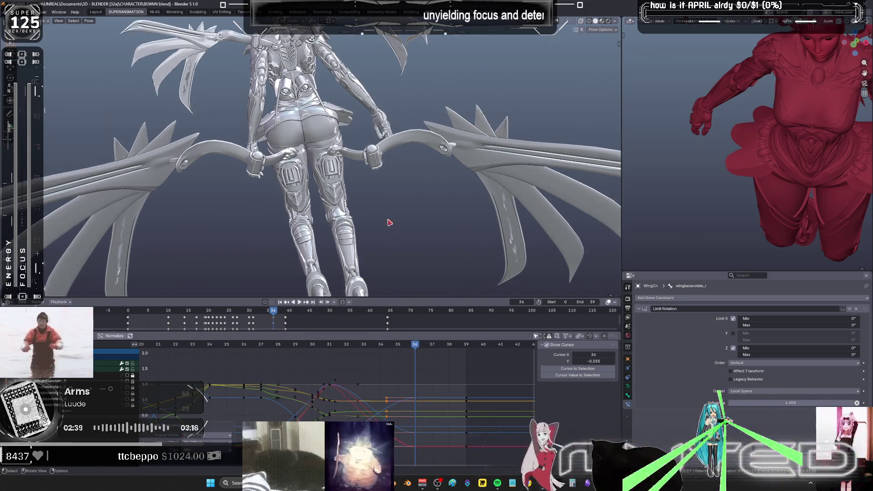
{"action": "left_click", "coordinate": [414, 210]}
Show the bone overlay, adjust the wing base bones' pose, and key their rotation at frame 36.
{"action": "key", "text": "shift+alt+z"}
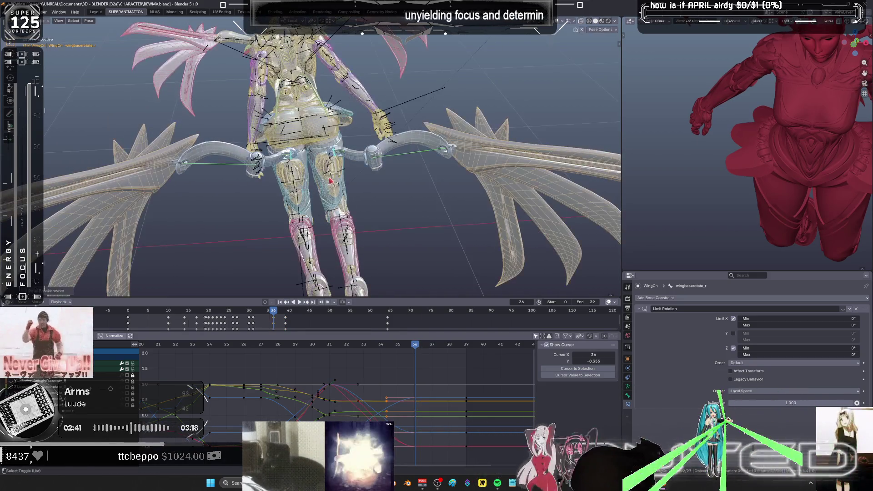
{"action": "middle_click_drag", "start_coordinate": [414, 211], "coordinate": [374, 173]}
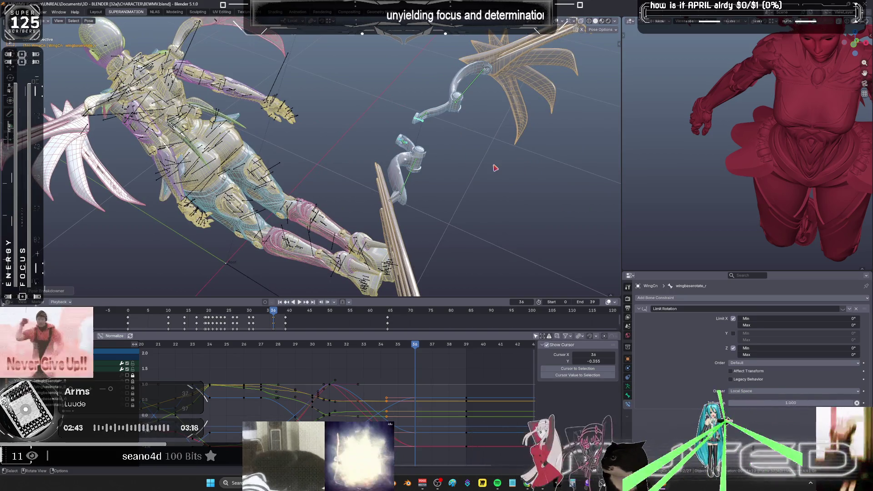
{"action": "key", "text": "ctrl+z"}
{"action": "key", "text": "ctrl+z"}
{"action": "middle_click_drag", "start_coordinate": [496, 168], "coordinate": [422, 193]}
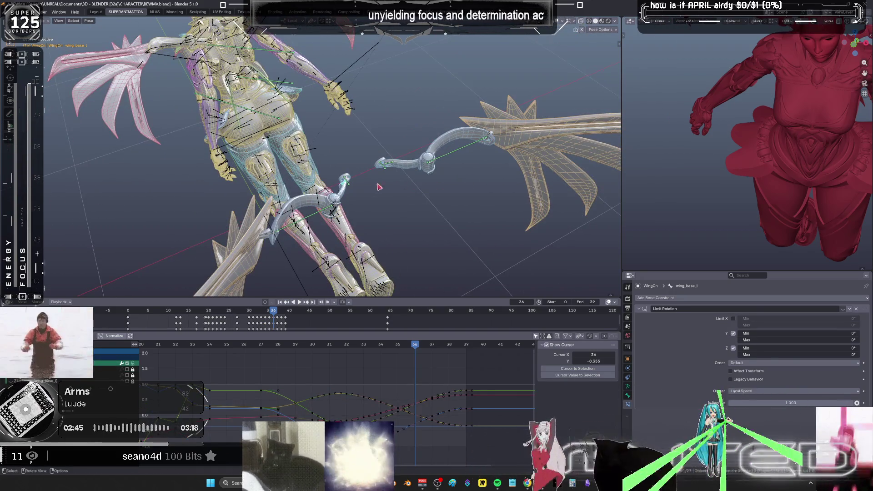
{"action": "key", "text": "ctrl+z"}
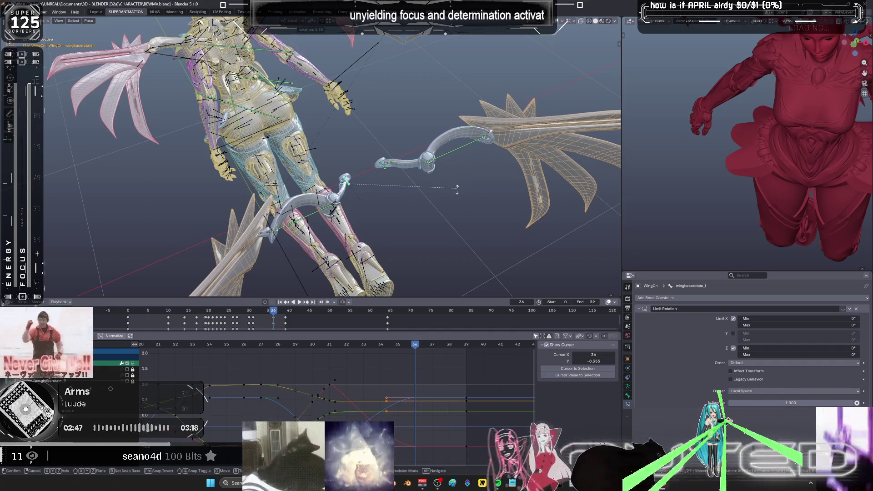
{"action": "right_click", "coordinate": [386, 171]}
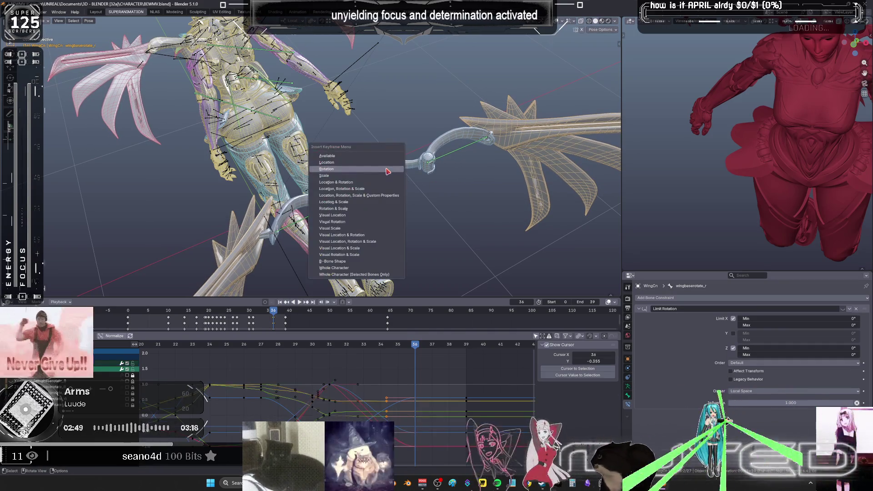
{"action": "left_click", "coordinate": [397, 174]}
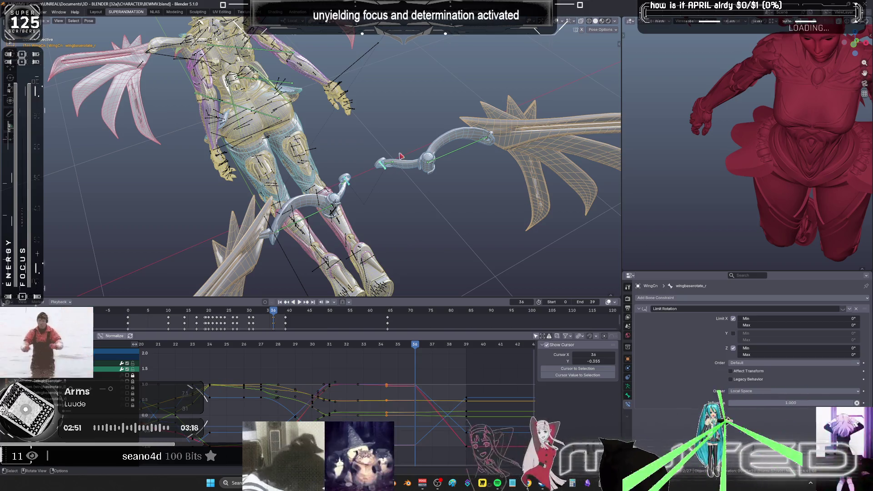
Review the flap around the zoomed-out character, scrubbing from frame 16 to frame 31.
{"action": "scroll", "coordinate": [401, 157], "scroll_direction": "down", "scroll_amount": 5}
{"action": "middle_click_drag", "start_coordinate": [401, 157], "coordinate": [465, 209]}
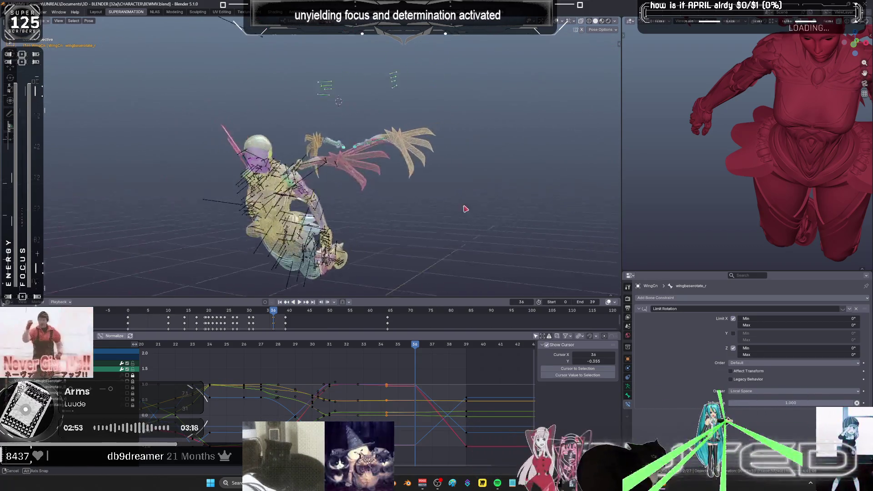
{"action": "mouse_move", "coordinate": [412, 209]}
{"action": "middle_mouse_down", "text": "alt"}
{"action": "mouse_move", "coordinate": [356, 215]}
{"action": "mouse_move", "coordinate": [395, 211]}
{"action": "mouse_move", "coordinate": [364, 214]}
{"action": "mouse_move", "coordinate": [403, 220]}
{"action": "mouse_move", "coordinate": [384, 230]}
{"action": "mouse_move", "coordinate": [410, 228]}
{"action": "mouse_move", "coordinate": [382, 229]}
{"action": "mouse_move", "coordinate": [396, 239]}
{"action": "middle_mouse_up", "text": "alt"}
{"action": "left_click_drag", "start_coordinate": [332, 349], "coordinate": [332, 391]}
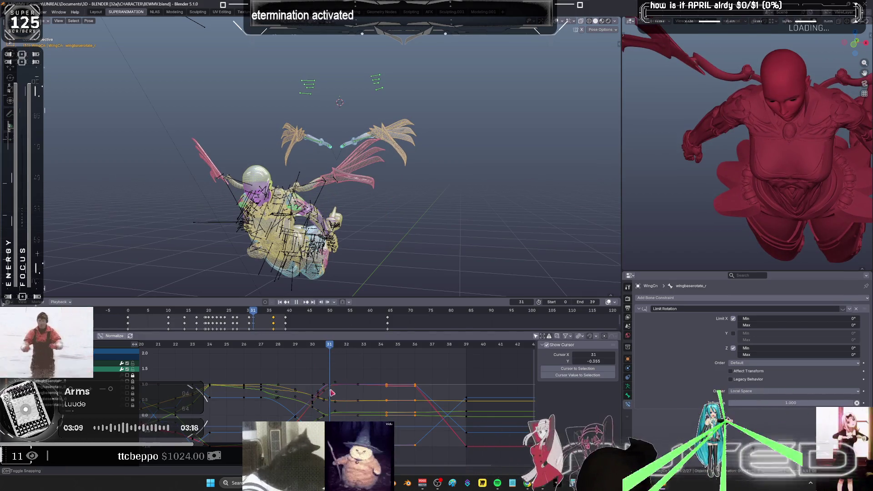
In the maximized Graph Editor, apply a Gaussian Smooth to the mid-flap wing keys.
{"action": "key", "text": "ctrl+space"}
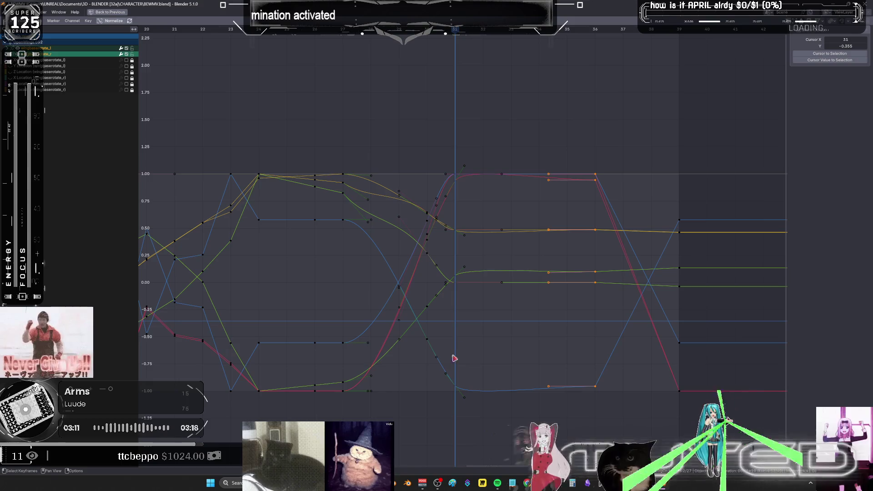
{"action": "mouse_move", "coordinate": [502, 433]}
{"action": "left_mouse_down"}
{"action": "mouse_move", "coordinate": [447, 318]}
{"action": "mouse_move", "coordinate": [397, 166]}
{"action": "left_mouse_up"}
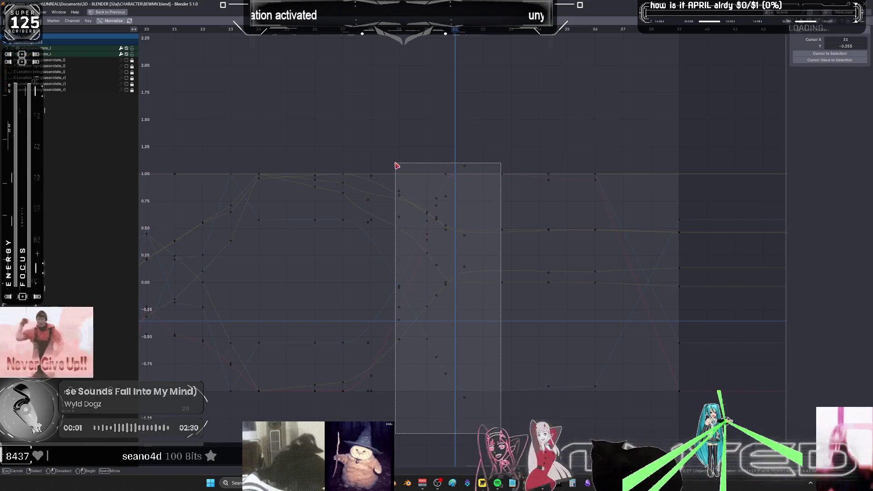
{"action": "mouse_move", "coordinate": [619, 141]}
{"action": "left_mouse_down"}
{"action": "mouse_move", "coordinate": [497, 365]}
{"action": "mouse_move", "coordinate": [353, 366]}
{"action": "mouse_move", "coordinate": [332, 439]}
{"action": "mouse_move", "coordinate": [322, 439]}
{"action": "left_mouse_up"}
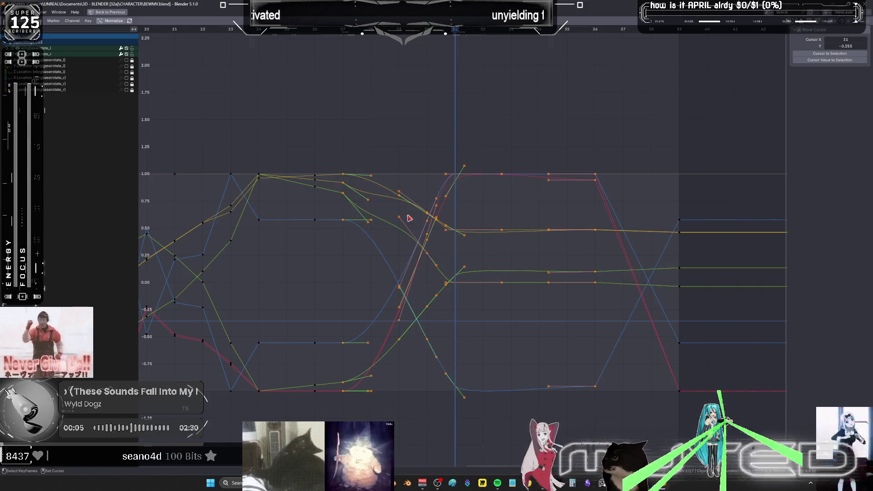
{"action": "key", "text": "alt+o"}
{"action": "left_click", "coordinate": [409, 219]}
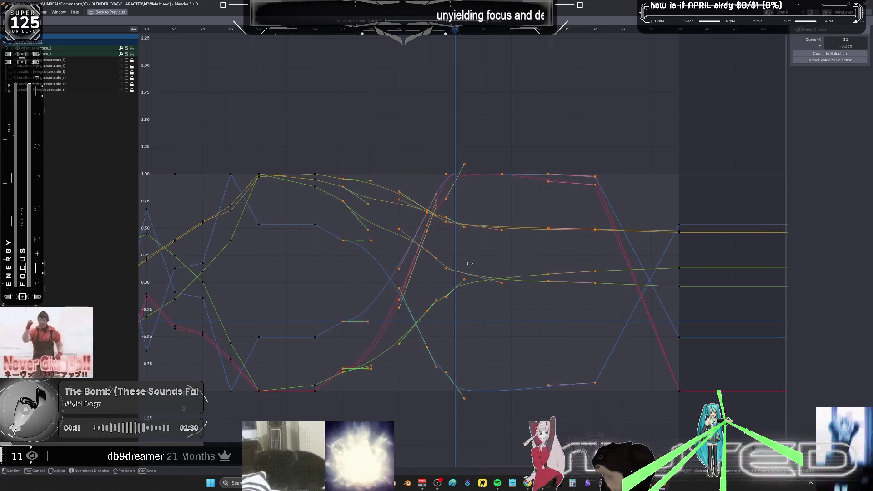
{"action": "left_click", "coordinate": [547, 271]}
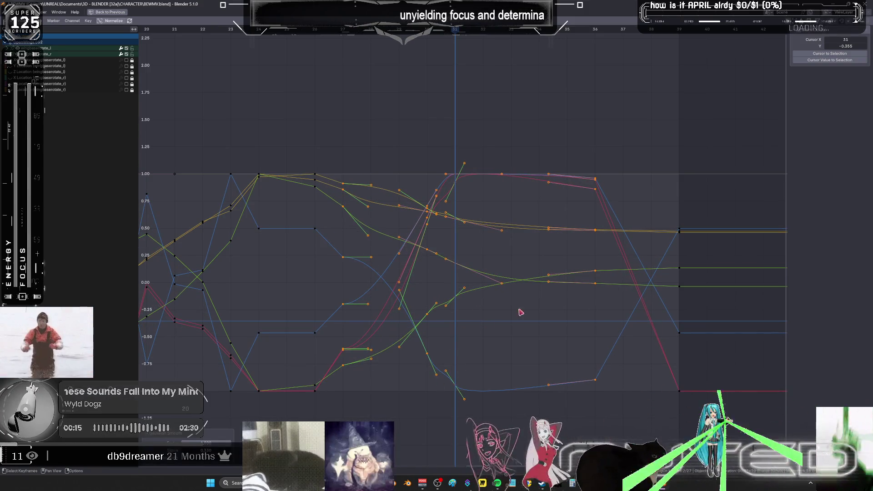
Set the selected wing curves to Linear interpolation and restore the full layout.
{"action": "right_click", "coordinate": [484, 296]}
{"action": "mouse_move", "coordinate": [473, 295]}
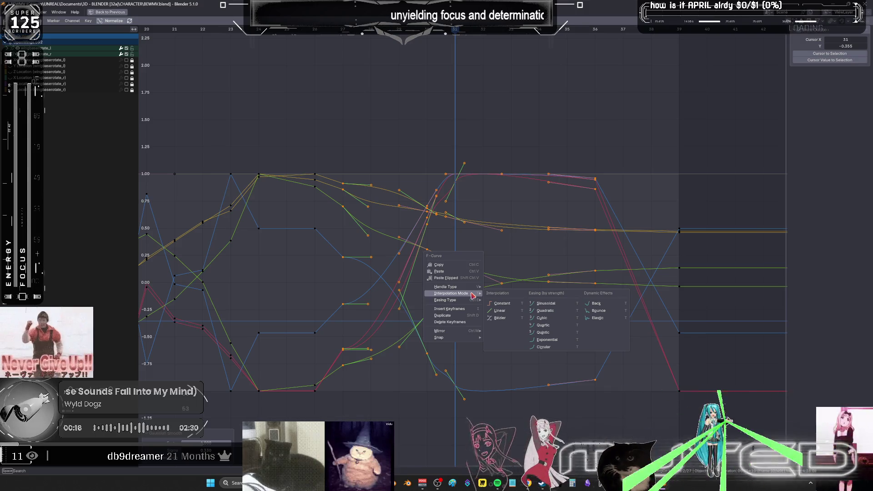
{"action": "left_click", "coordinate": [520, 311]}
{"action": "key", "text": "ctrl+space"}
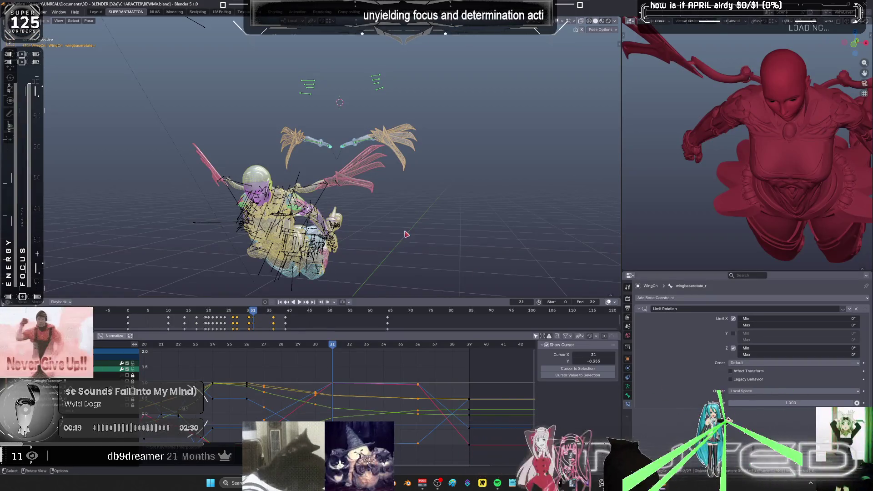
{"action": "mouse_move", "coordinate": [420, 226]}
{"action": "middle_mouse_down"}
{"action": "mouse_move", "coordinate": [430, 232]}
{"action": "mouse_move", "coordinate": [421, 223]}
{"action": "mouse_move", "coordinate": [432, 214]}
{"action": "mouse_move", "coordinate": [438, 242]}
{"action": "mouse_move", "coordinate": [430, 215]}
{"action": "middle_mouse_up"}
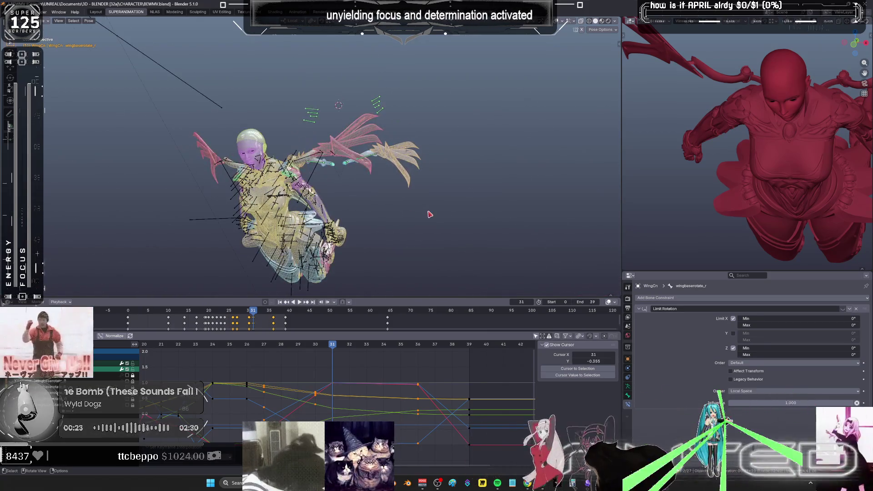
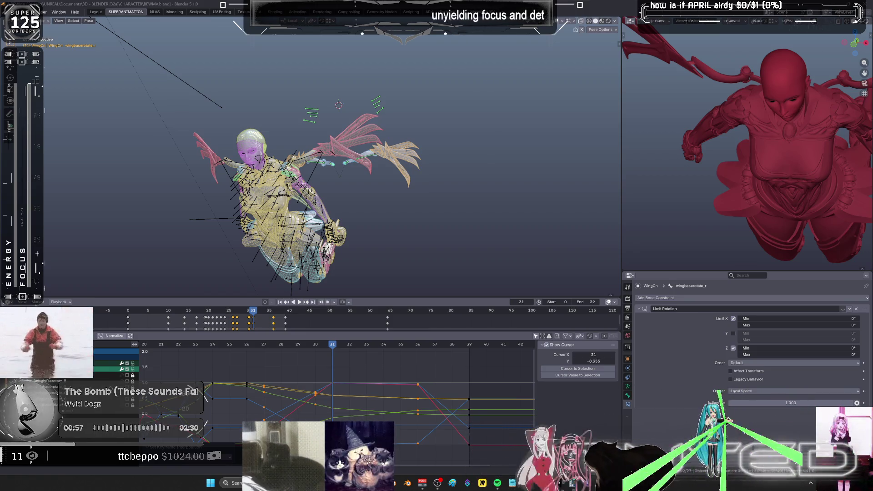
Orbit the character, visit the NLA strips workspace, then return to the animation workspace.
{"action": "middle_click_drag", "start_coordinate": [360, 220], "coordinate": [394, 207]}
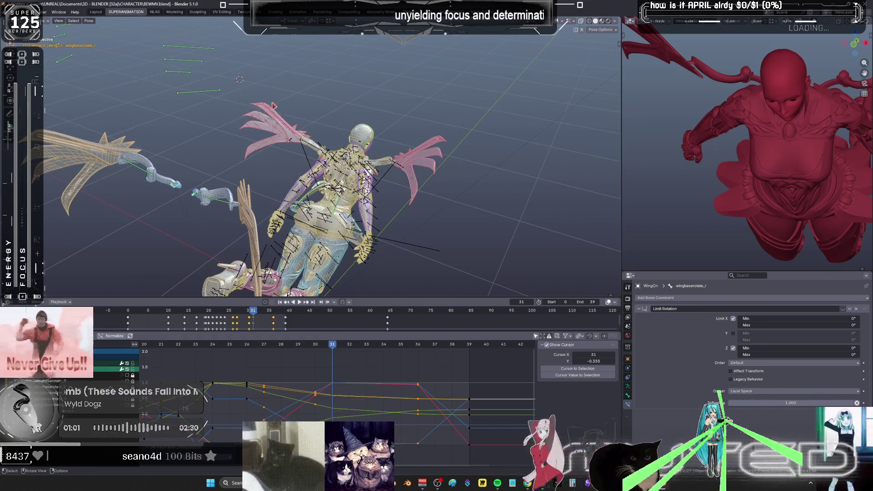
{"action": "left_click", "coordinate": [155, 12]}
{"action": "middle_click_drag", "start_coordinate": [730, 318], "coordinate": [723, 322]}
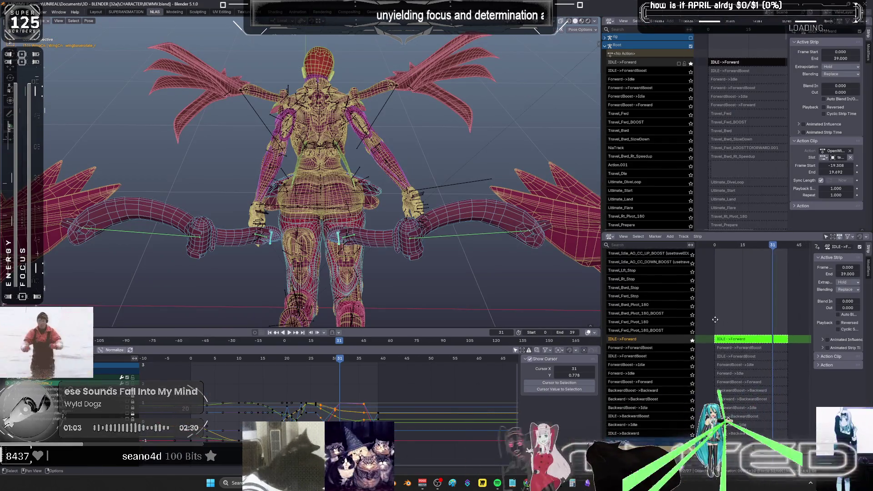
{"action": "mouse_move", "coordinate": [741, 214]}
{"action": "middle_mouse_down"}
{"action": "mouse_move", "coordinate": [759, 143]}
{"action": "mouse_move", "coordinate": [744, 65]}
{"action": "middle_mouse_up"}
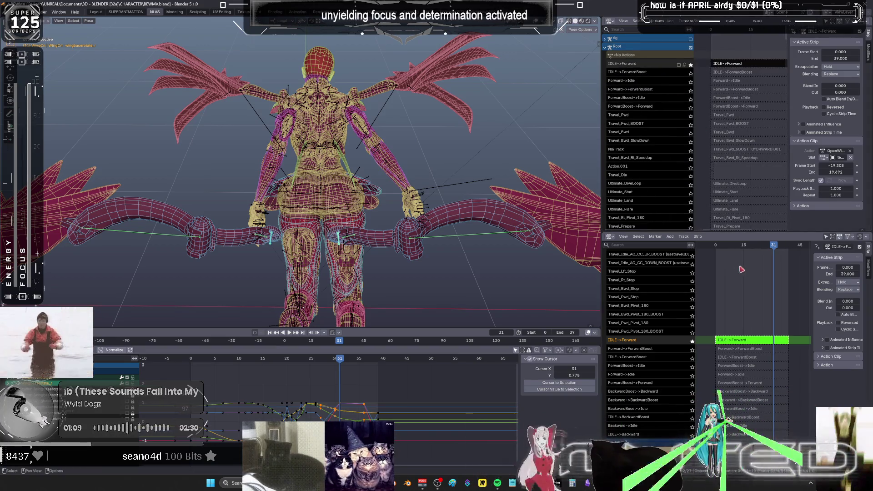
{"action": "middle_click_drag", "start_coordinate": [735, 340], "coordinate": [733, 318]}
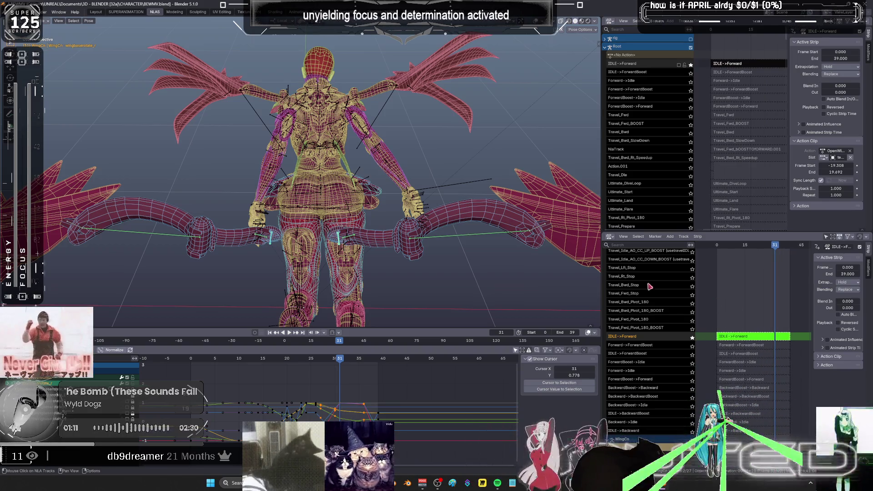
{"action": "middle_click_drag", "start_coordinate": [383, 219], "coordinate": [285, 201]}
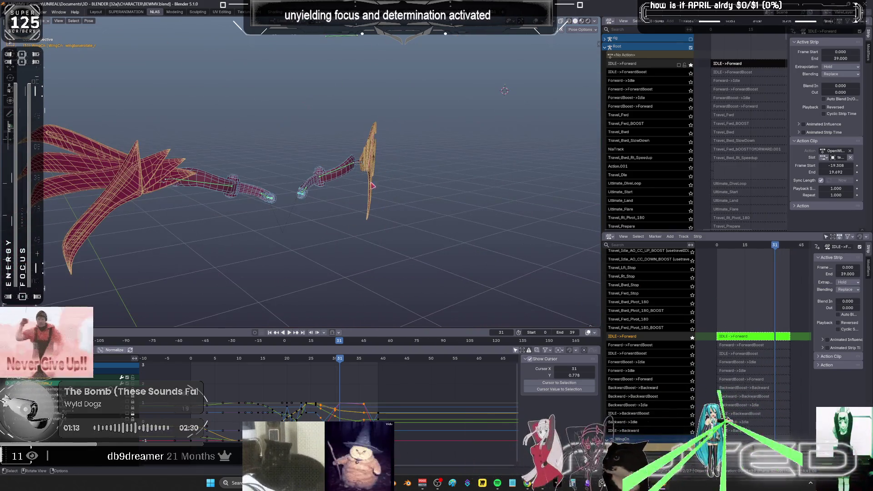
{"action": "left_click", "coordinate": [133, 13]}
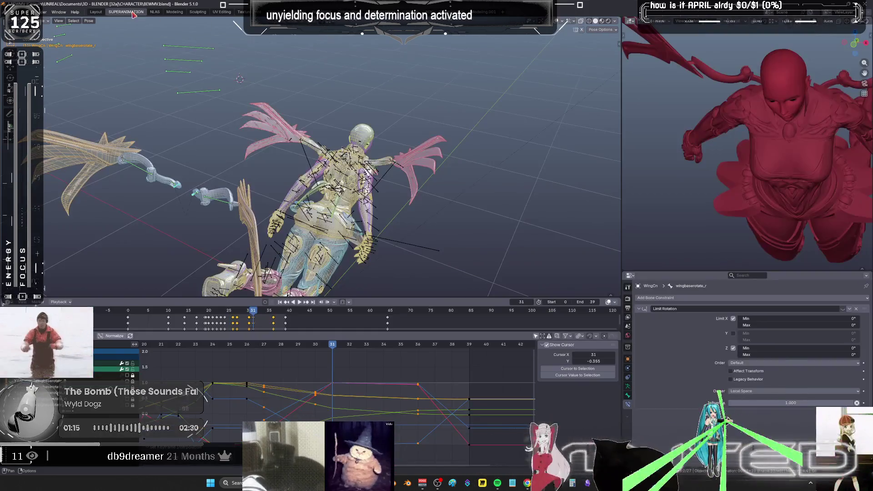
Play the wing-flap animation and turn the character and red preview model to a rear view.
{"action": "middle_click_drag", "start_coordinate": [200, 120], "coordinate": [347, 168]}
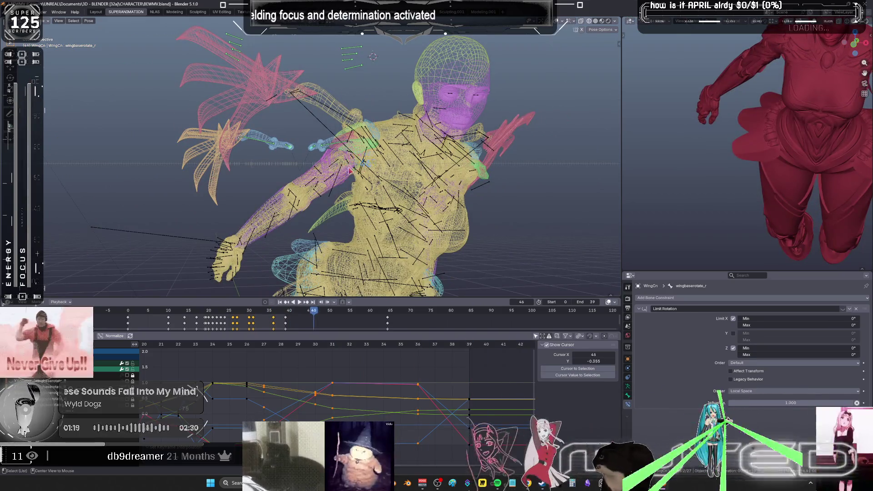
{"action": "key", "text": "space"}
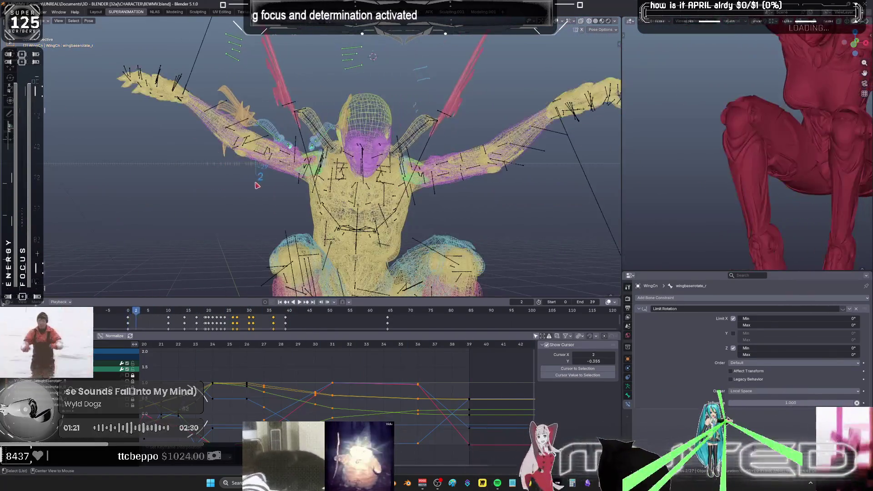
{"action": "middle_click_drag", "start_coordinate": [269, 180], "coordinate": [493, 166]}
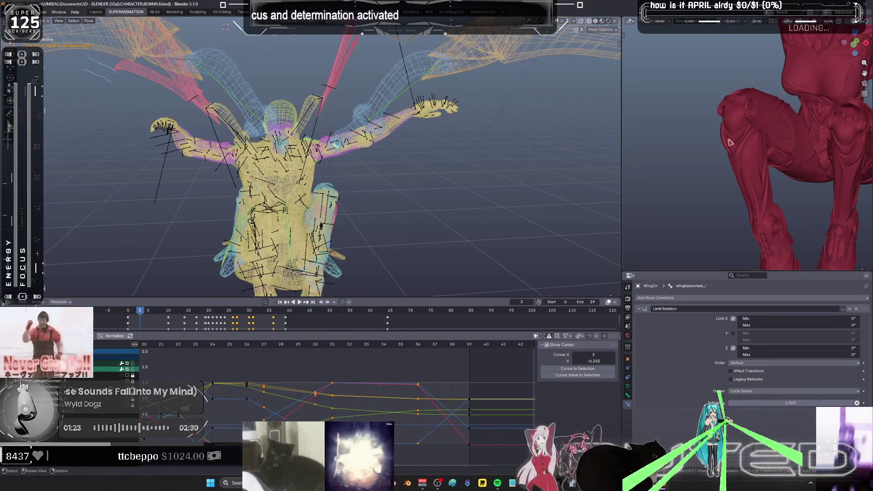
{"action": "middle_click_drag", "start_coordinate": [731, 143], "coordinate": [869, 146]}
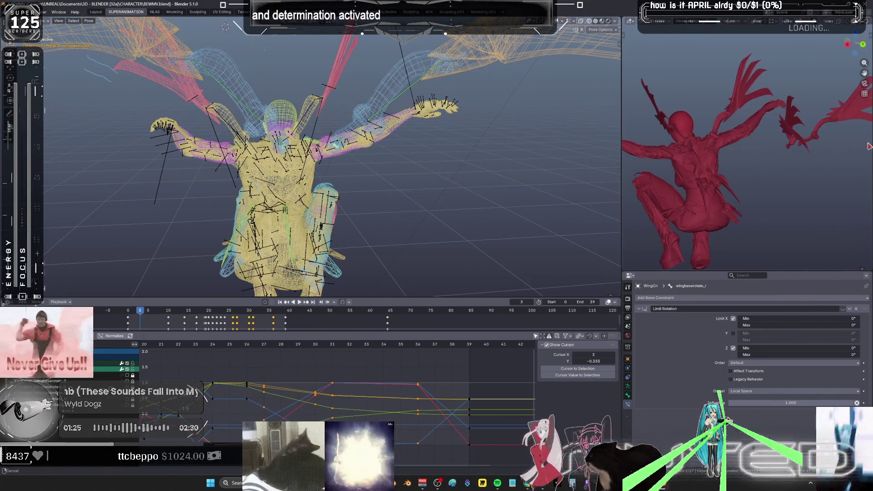
{"action": "mouse_move", "coordinate": [745, 136]}
{"action": "middle_mouse_down"}
{"action": "mouse_move", "coordinate": [806, 170]}
{"action": "mouse_move", "coordinate": [763, 193]}
{"action": "middle_mouse_up"}
Scrub to frame 8, orbit to a rear three-quarter view in Solid shading, then return to frame 2.
{"action": "left_click_drag", "start_coordinate": [403, 180], "coordinate": [292, 169]}
{"action": "middle_click_drag", "start_coordinate": [435, 161], "coordinate": [359, 175]}
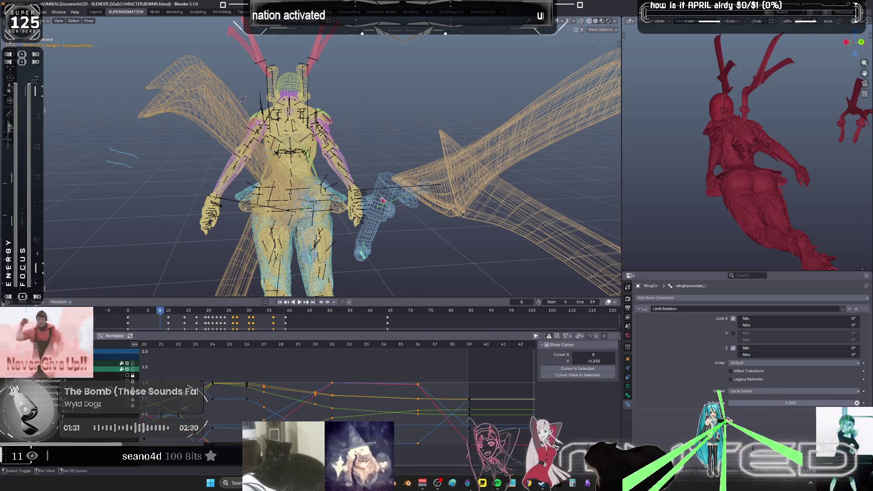
{"action": "middle_click_drag", "start_coordinate": [374, 133], "coordinate": [468, 176]}
{"action": "key", "text": "shift+z"}
{"action": "mouse_move", "coordinate": [468, 176]}
{"action": "left_mouse_down"}
{"action": "mouse_move", "coordinate": [415, 111]}
{"action": "mouse_move", "coordinate": [351, 136]}
{"action": "mouse_move", "coordinate": [448, 162]}
{"action": "mouse_move", "coordinate": [400, 156]}
{"action": "mouse_move", "coordinate": [427, 163]}
{"action": "mouse_move", "coordinate": [419, 169]}
{"action": "left_mouse_up"}
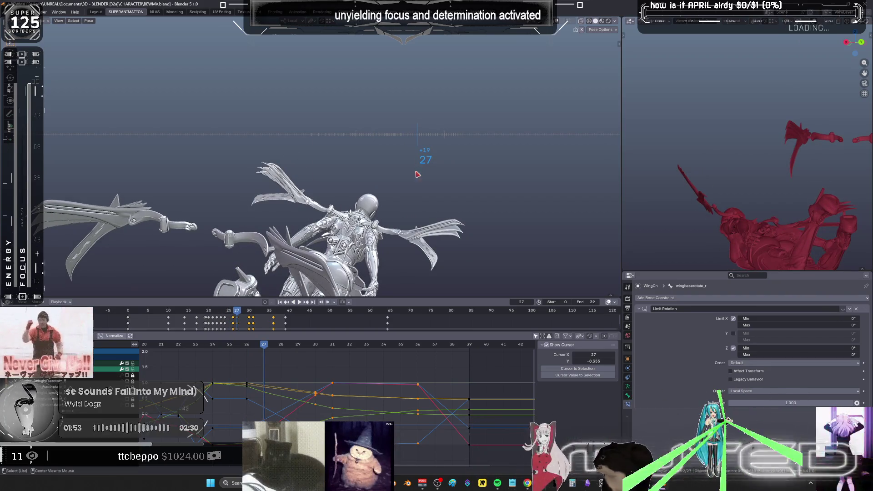
Select both wings' bones and enlarge the Graph Editor, zoomed on frames 23.5–39.
{"action": "middle_click_drag", "start_coordinate": [418, 174], "coordinate": [292, 167]}
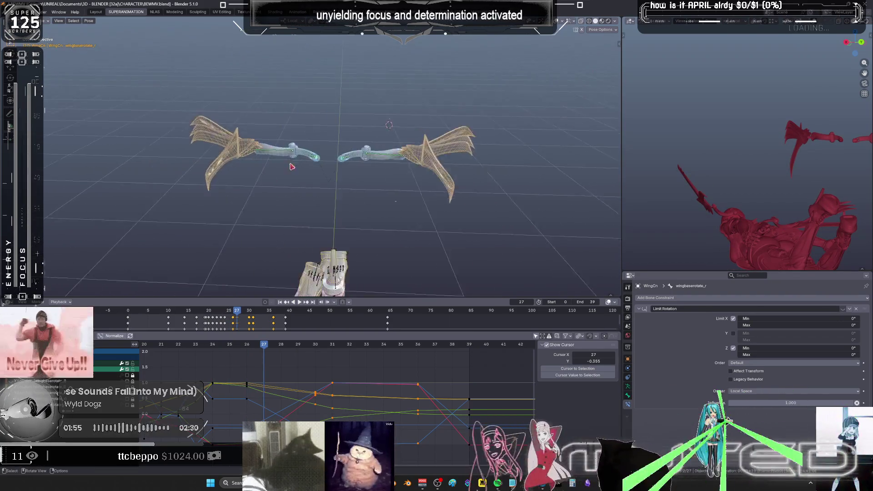
{"action": "left_click_drag", "start_coordinate": [537, 200], "coordinate": [175, 92]}
{"action": "key", "text": "ctrl+space"}
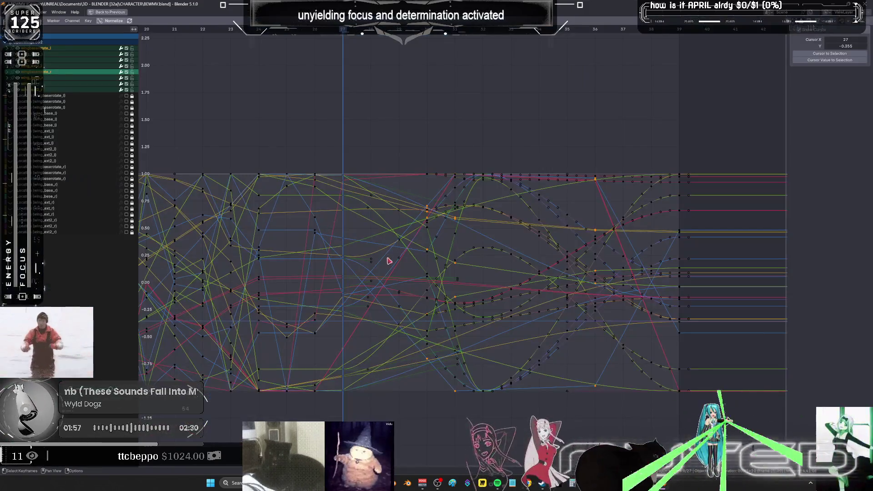
{"action": "mouse_move", "coordinate": [389, 261]}
{"action": "middle_mouse_down", "text": "ctrl"}
{"action": "mouse_move", "coordinate": [417, 274]}
{"action": "mouse_move", "coordinate": [497, 252]}
{"action": "middle_mouse_up", "text": "ctrl"}
Give the later wing keyframes Quintic interpolation, restore the layout and move to frame 42.
{"action": "key", "text": "a"}
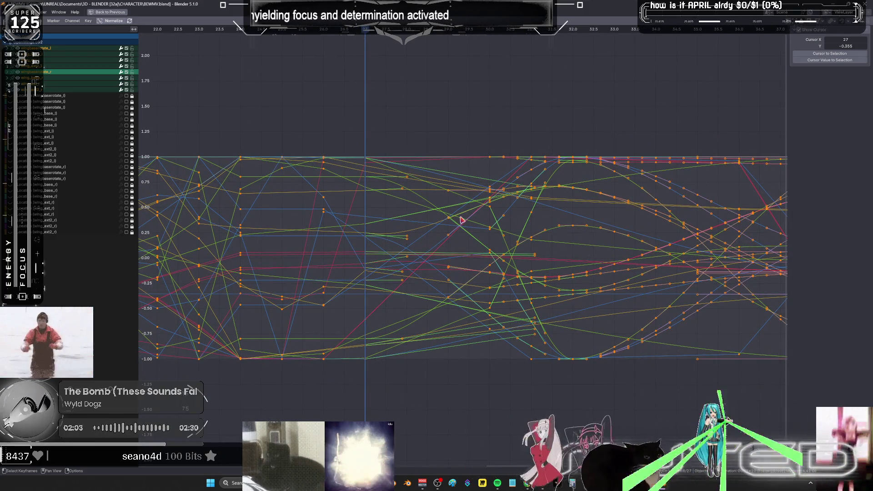
{"action": "mouse_move", "coordinate": [279, 110]}
{"action": "left_mouse_down"}
{"action": "mouse_move", "coordinate": [395, 394]}
{"action": "mouse_move", "coordinate": [648, 395]}
{"action": "mouse_move", "coordinate": [587, 399]}
{"action": "mouse_move", "coordinate": [578, 389]}
{"action": "left_mouse_up"}
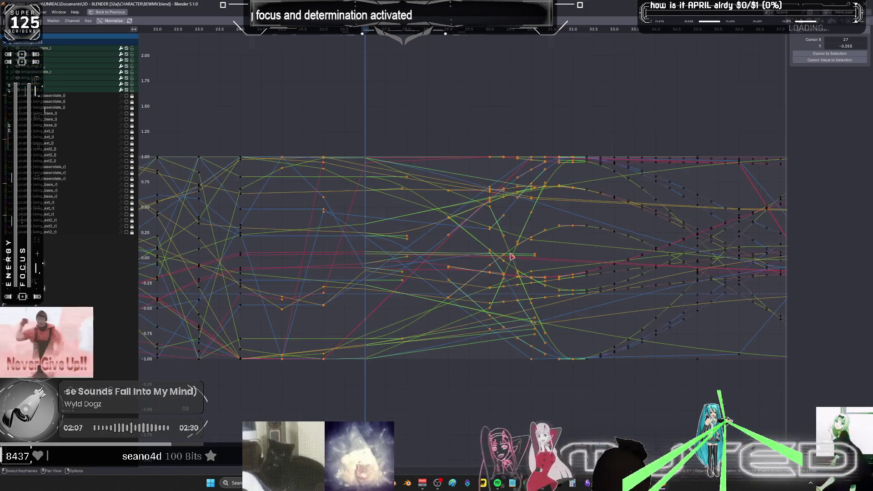
{"action": "right_click", "coordinate": [516, 275]}
{"action": "mouse_move", "coordinate": [513, 254]}
{"action": "left_click", "coordinate": [583, 293]}
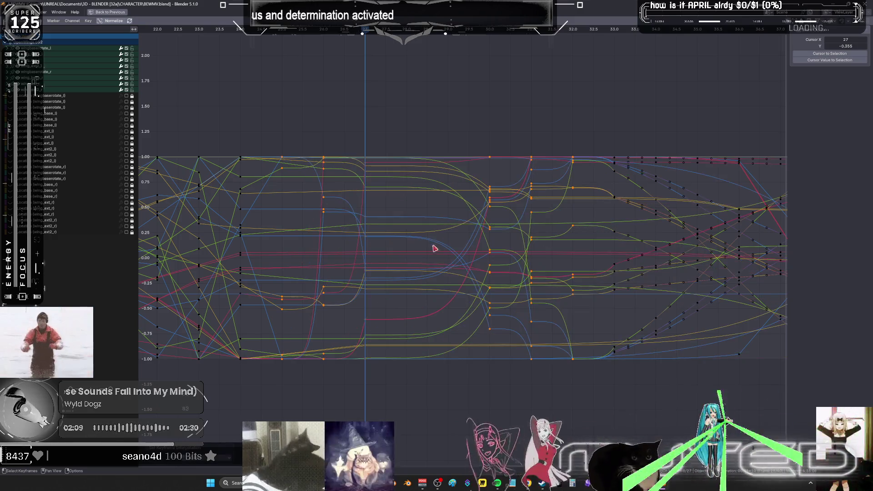
{"action": "key", "text": "ctrl+space"}
{"action": "mouse_move", "coordinate": [387, 185]}
{"action": "left_mouse_down"}
{"action": "mouse_move", "coordinate": [366, 171]}
{"action": "mouse_move", "coordinate": [388, 181]}
{"action": "mouse_move", "coordinate": [259, 191]}
{"action": "mouse_move", "coordinate": [323, 187]}
{"action": "mouse_move", "coordinate": [350, 203]}
{"action": "mouse_move", "coordinate": [376, 197]}
{"action": "mouse_move", "coordinate": [389, 211]}
{"action": "left_mouse_up"}
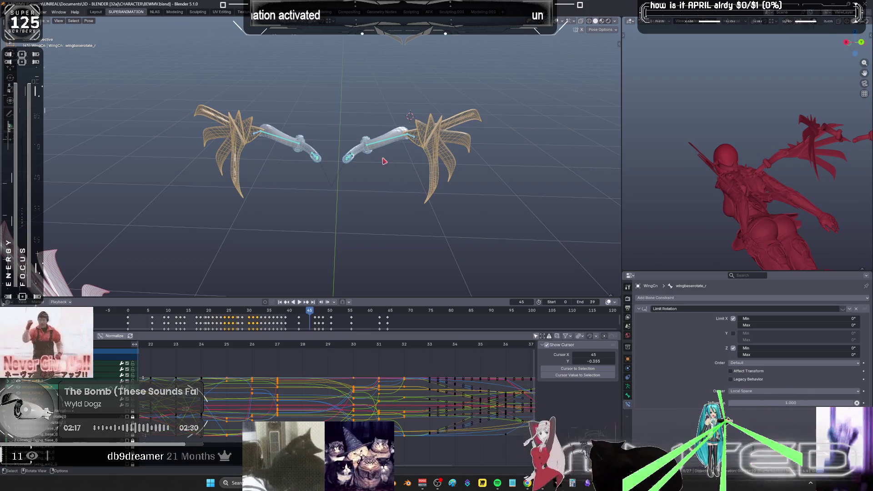
Select the wing_ext2_l bone and set keyframes around frames 25–40 to Bézier interpolation.
{"action": "left_click", "coordinate": [411, 136]}
{"action": "mouse_move", "coordinate": [345, 386]}
{"action": "middle_mouse_down"}
{"action": "mouse_move", "coordinate": [501, 388]}
{"action": "mouse_move", "coordinate": [318, 389]}
{"action": "mouse_move", "coordinate": [446, 389]}
{"action": "middle_mouse_up"}
{"action": "scroll", "coordinate": [445, 389], "scroll_direction": "down", "scroll_amount": 2}
{"action": "scroll", "coordinate": [448, 390], "scroll_direction": "down", "scroll_amount": 6, "text": "ctrl"}
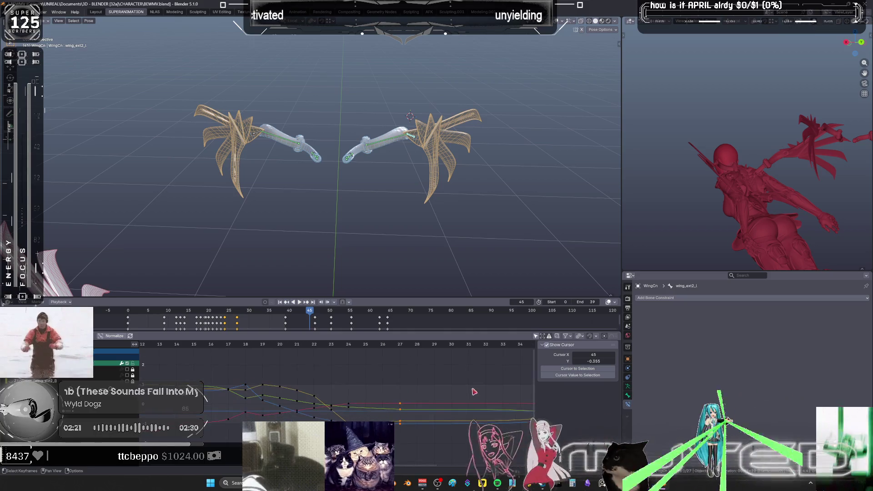
{"action": "scroll", "coordinate": [451, 392], "scroll_direction": "down", "scroll_amount": 3}
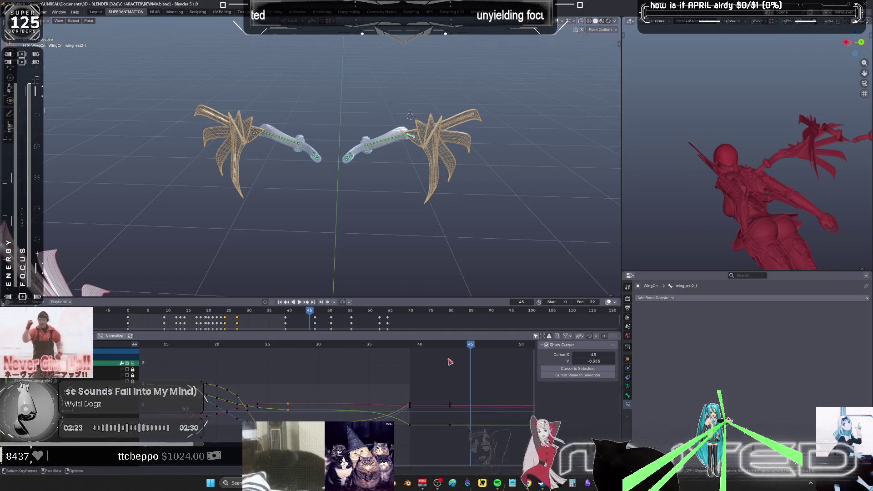
{"action": "mouse_move", "coordinate": [460, 350]}
{"action": "left_mouse_down"}
{"action": "mouse_move", "coordinate": [378, 355]}
{"action": "mouse_move", "coordinate": [290, 376]}
{"action": "left_mouse_up"}
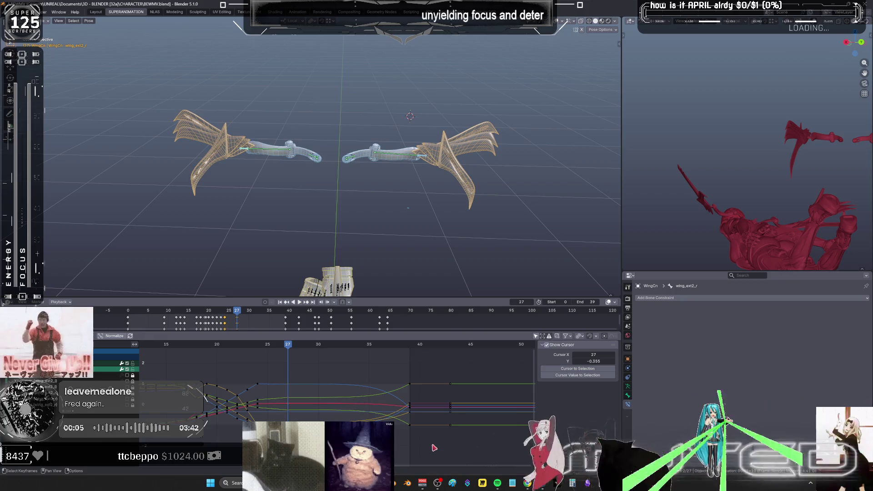
{"action": "left_click_drag", "start_coordinate": [434, 450], "coordinate": [254, 367]}
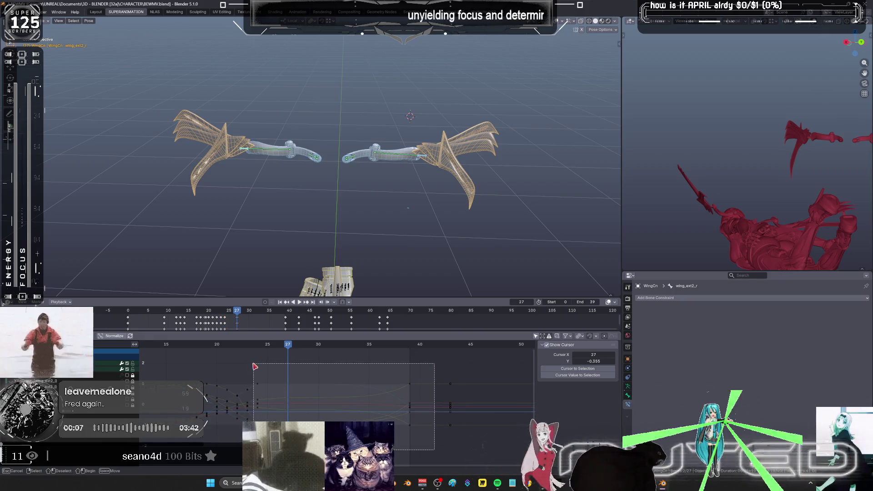
{"action": "right_click", "coordinate": [387, 394]}
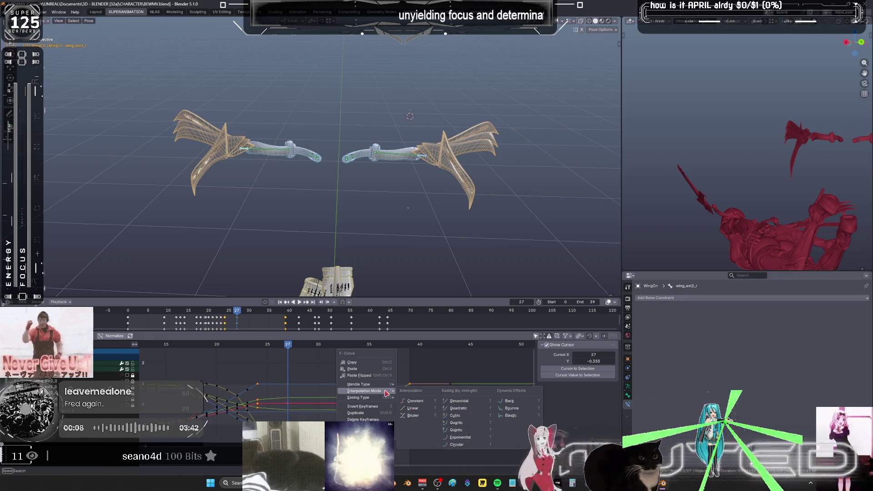
{"action": "left_click", "coordinate": [426, 416]}
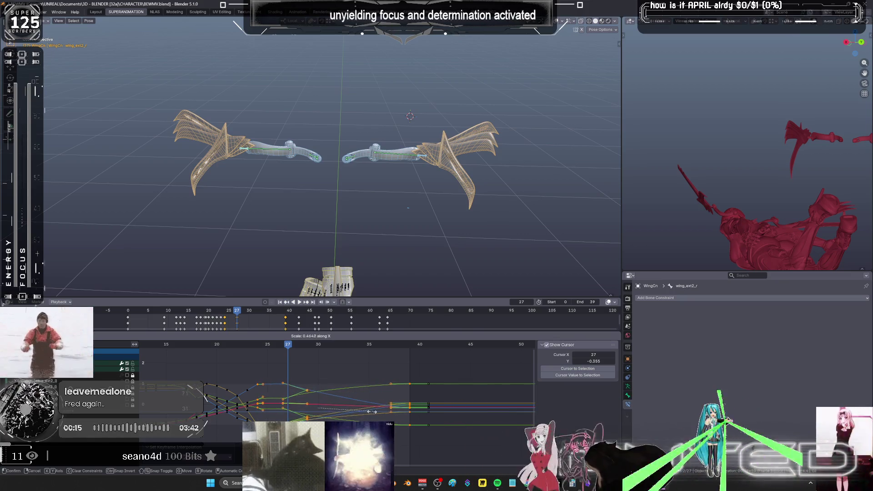
Confirm the keyframe scaling, exit local view, and show the character full-window without overlays.
{"action": "left_click", "coordinate": [371, 242]}
{"action": "key", "text": "KP_Divide"}
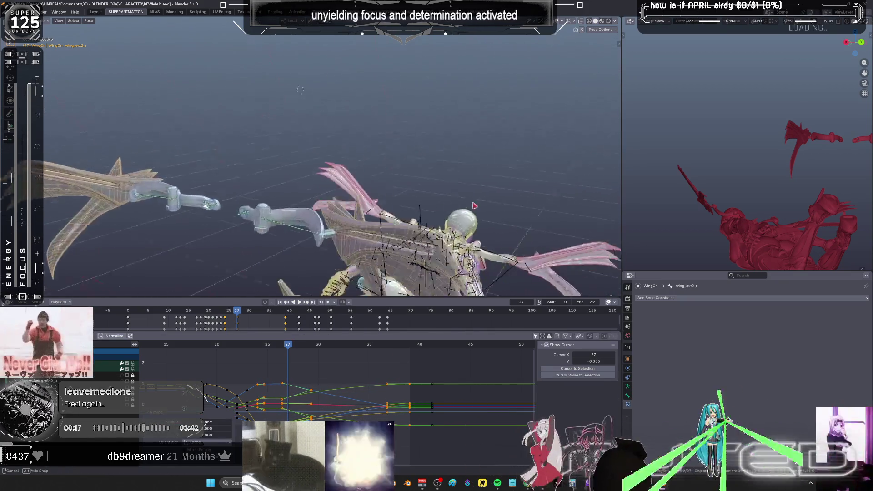
{"action": "middle_click_drag", "start_coordinate": [272, 158], "coordinate": [290, 266]}
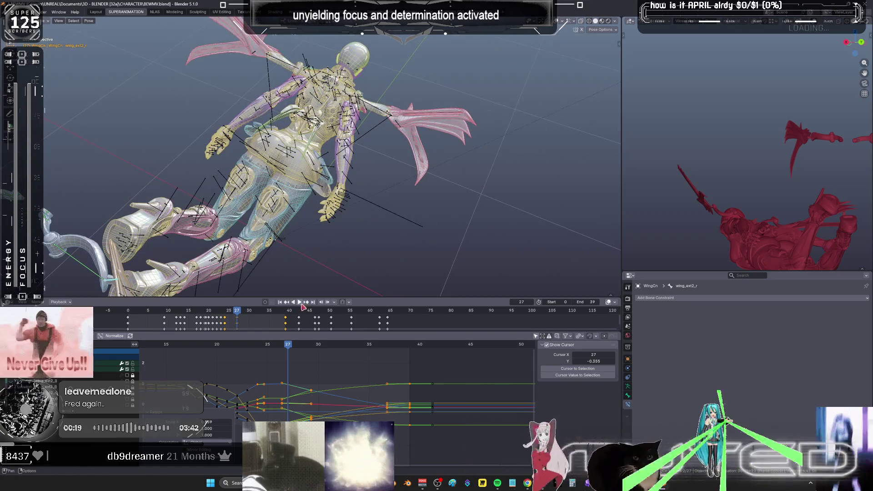
{"action": "key", "text": "ctrl+space"}
{"action": "key", "text": "shift+alt+z"}
{"action": "scroll", "coordinate": [500, 180], "scroll_direction": "up", "scroll_amount": 3}
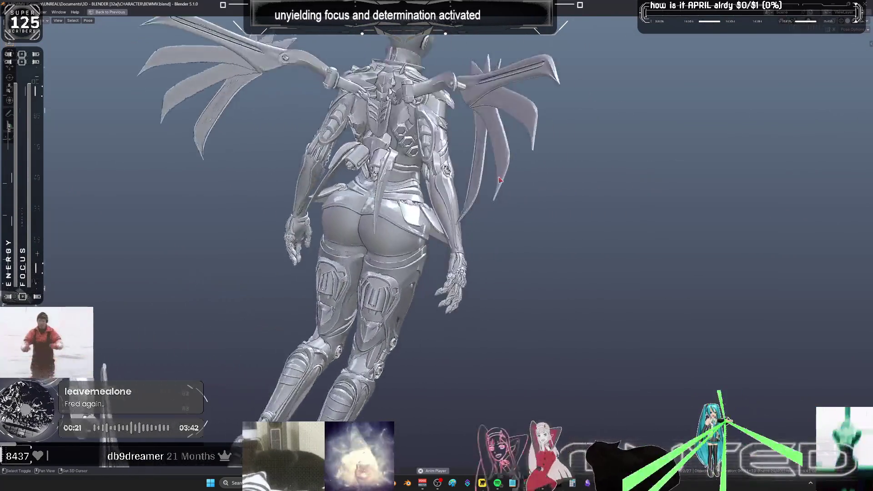
Orbit to a top view, restore the layout with overlays shown, and maximize the F-curve graph.
{"action": "mouse_move", "coordinate": [500, 180]}
{"action": "middle_mouse_down"}
{"action": "mouse_move", "coordinate": [461, 291]}
{"action": "mouse_move", "coordinate": [349, 275]}
{"action": "mouse_move", "coordinate": [318, 254]}
{"action": "mouse_move", "coordinate": [181, 305]}
{"action": "mouse_move", "coordinate": [384, 299]}
{"action": "mouse_move", "coordinate": [388, 290]}
{"action": "mouse_move", "coordinate": [413, 316]}
{"action": "mouse_move", "coordinate": [425, 282]}
{"action": "mouse_move", "coordinate": [449, 259]}
{"action": "mouse_move", "coordinate": [434, 298]}
{"action": "mouse_move", "coordinate": [477, 195]}
{"action": "middle_mouse_up"}
{"action": "right_click", "coordinate": [477, 194]}
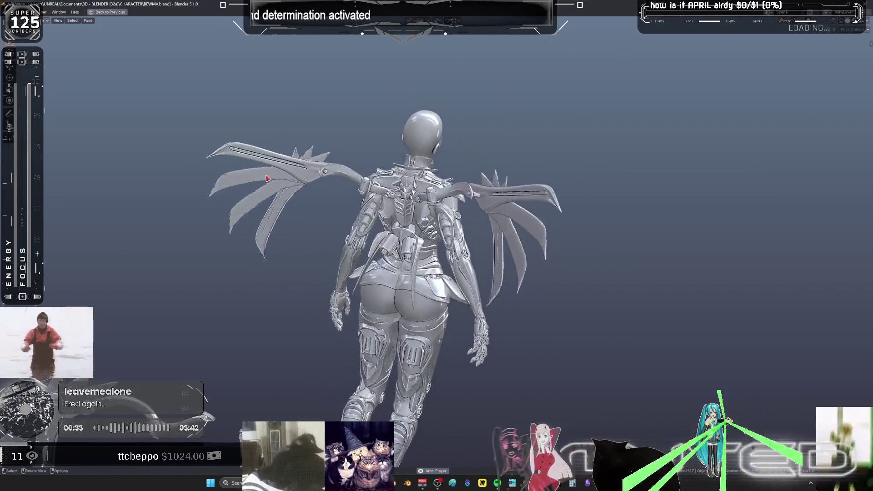
{"action": "key", "text": "ctrl+space"}
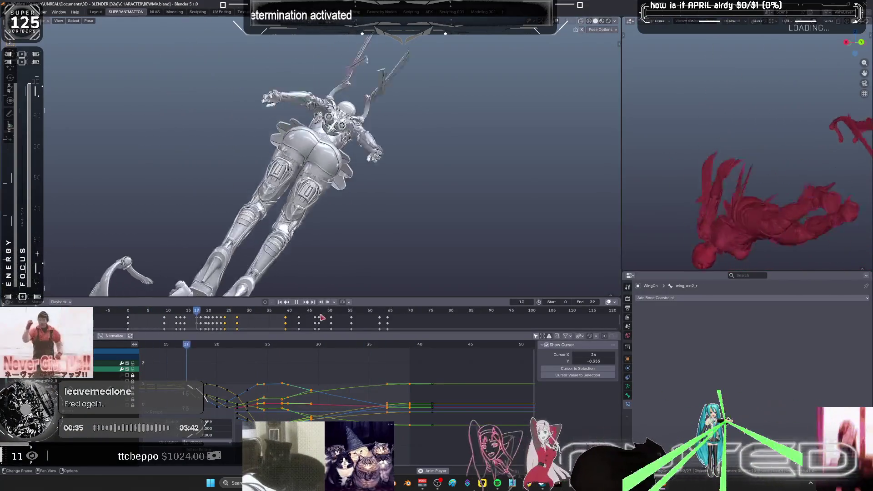
{"action": "key", "text": "shift+alt+z"}
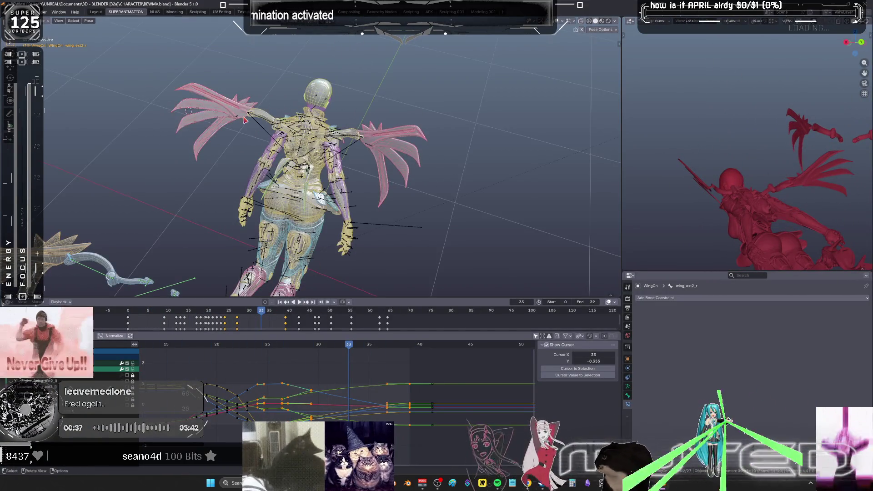
{"action": "middle_click_drag", "start_coordinate": [343, 182], "coordinate": [418, 174]}
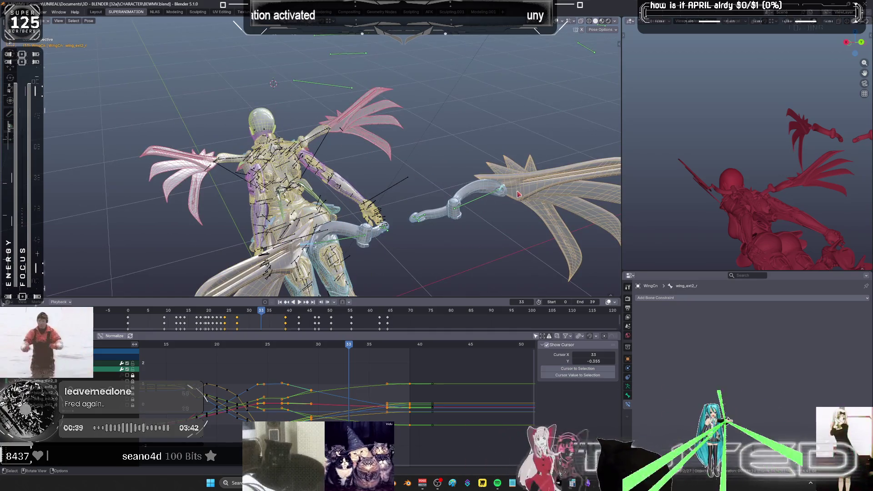
{"action": "key", "text": "ctrl+space"}
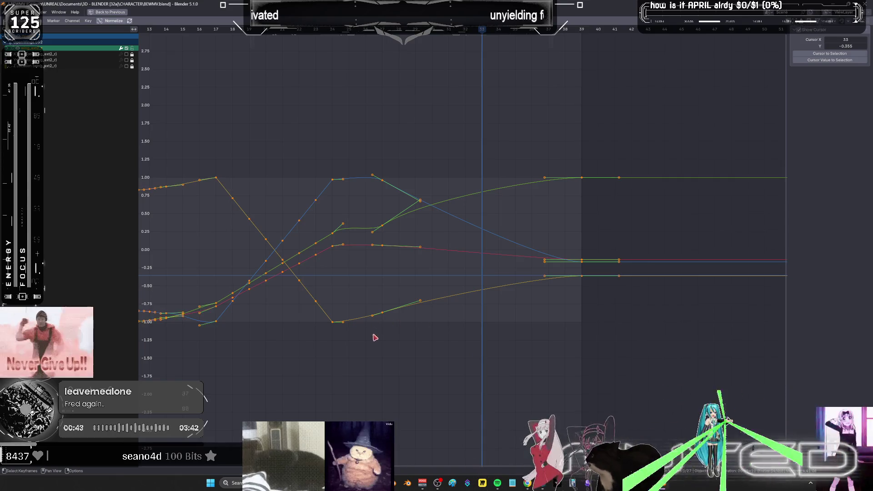
Flatten the values of the keyframes near frames 26–27 by scaling Y to 0.
{"action": "left_click_drag", "start_coordinate": [376, 333], "coordinate": [363, 127]}
{"action": "left_click_drag", "start_coordinate": [558, 298], "coordinate": [472, 312]}
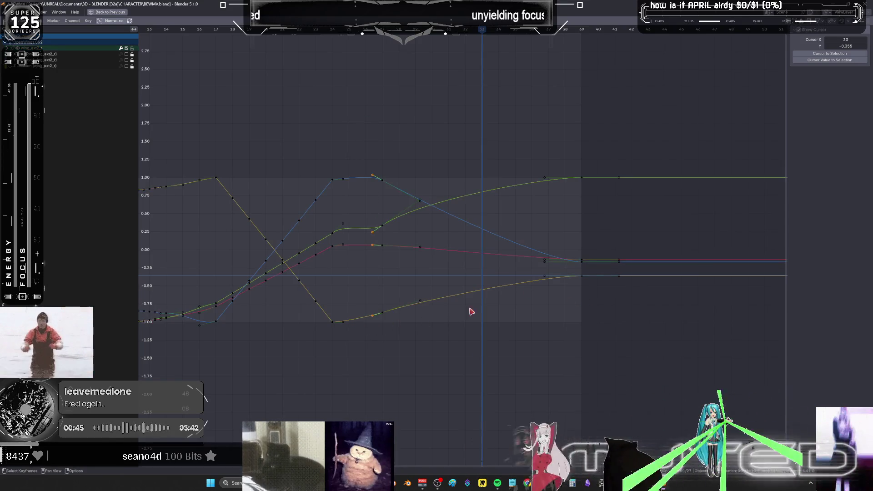
{"action": "mouse_move", "coordinate": [463, 365]}
{"action": "left_mouse_down"}
{"action": "mouse_move", "coordinate": [360, 165]}
{"action": "mouse_move", "coordinate": [375, 163]}
{"action": "left_mouse_up"}
{"action": "key", "text": "s"}
{"action": "key", "text": "y"}
{"action": "key", "text": "0"}
{"action": "key", "text": "Return"}
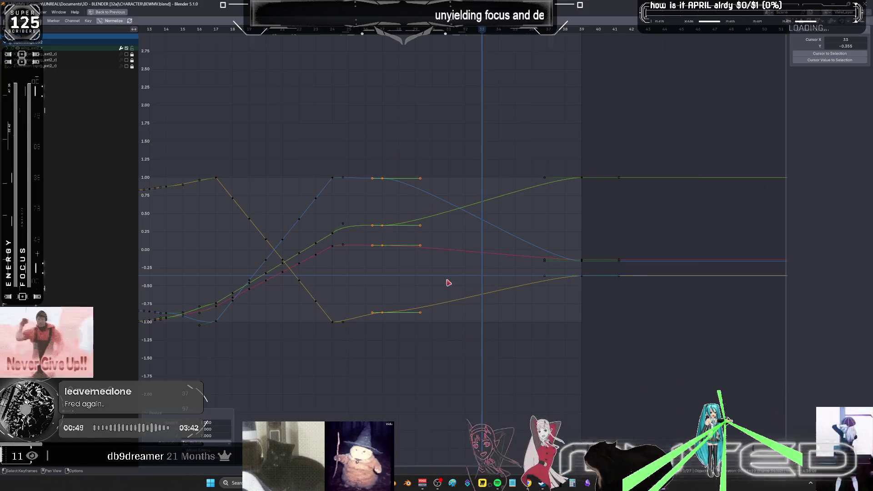
Slide the frame-29 keys to about frame 37 and the frame-25 keys later in time.
{"action": "left_click_drag", "start_coordinate": [466, 350], "coordinate": [408, 122]}
{"action": "left_click_drag", "start_coordinate": [484, 236], "coordinate": [484, 236]}
{"action": "key", "text": "g"}
{"action": "key", "text": "x"}
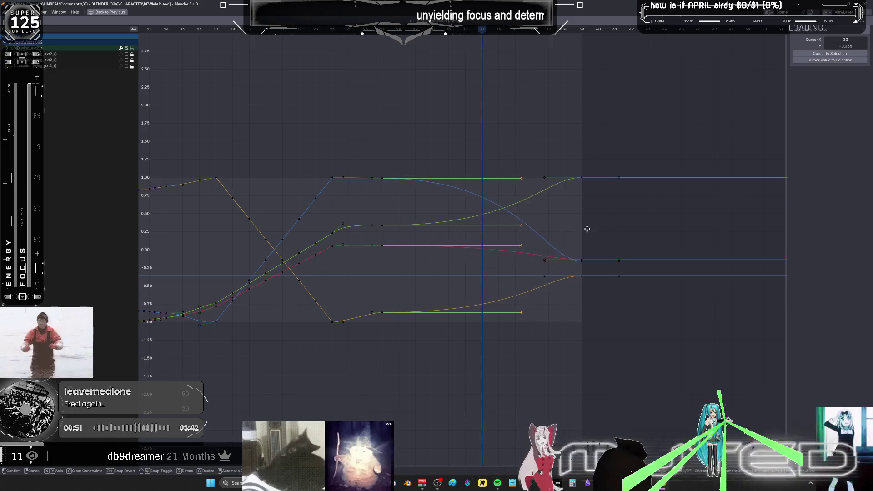
{"action": "left_click", "coordinate": [586, 232]}
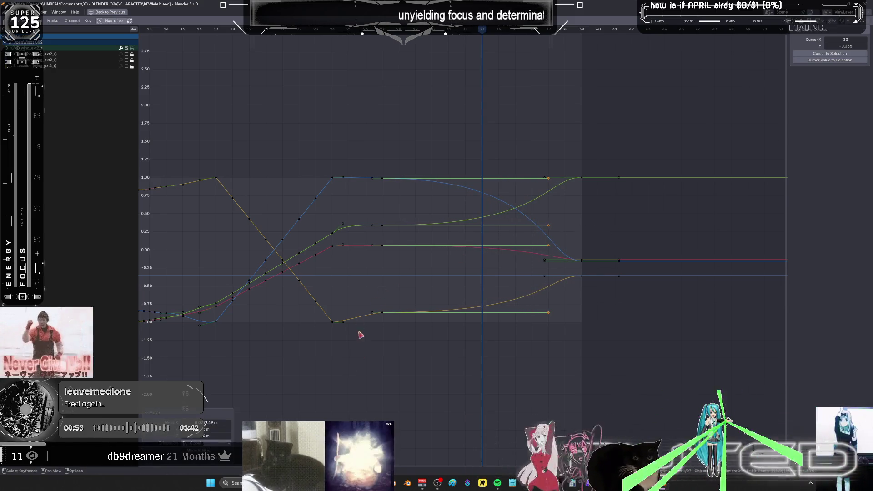
{"action": "mouse_move", "coordinate": [357, 362]}
{"action": "left_mouse_down"}
{"action": "mouse_move", "coordinate": [338, 133]}
{"action": "mouse_move", "coordinate": [293, 386]}
{"action": "left_mouse_up"}
{"action": "key", "text": "g"}
{"action": "left_click", "coordinate": [359, 137]}
Apply Gaussian smoothing to the selected curves, restore the layout and play the flap.
{"action": "left_click", "coordinate": [441, 281]}
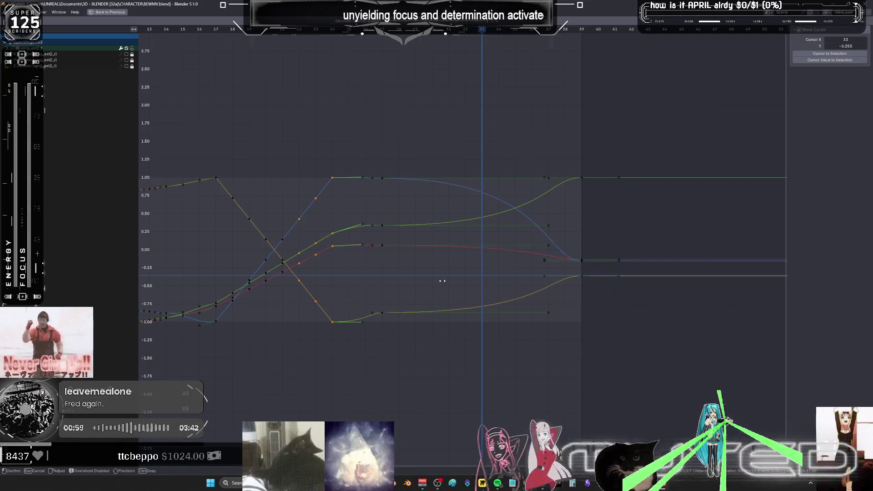
{"action": "left_click", "coordinate": [632, 288]}
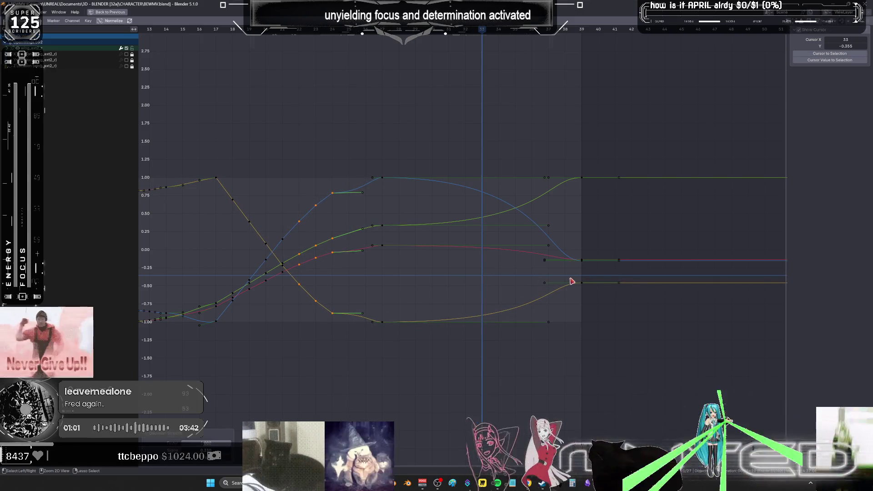
{"action": "key", "text": "ctrl+space"}
{"action": "key", "text": "alt+a"}
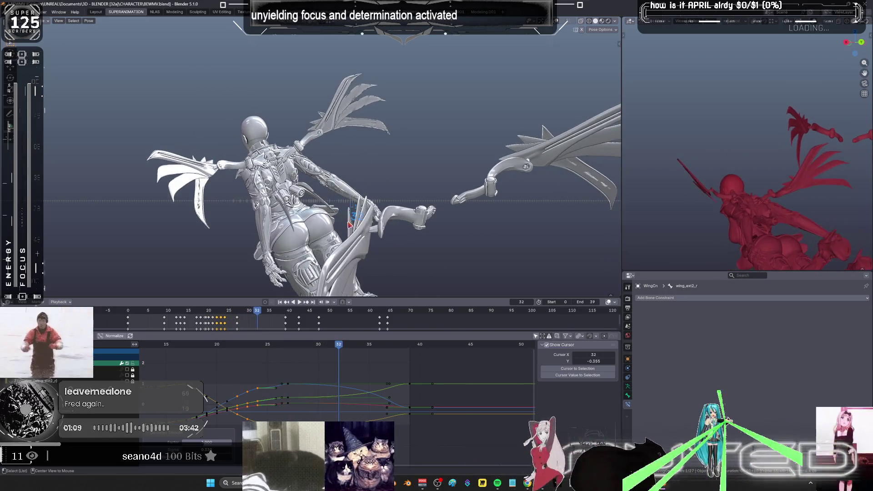
{"action": "key", "text": "space"}
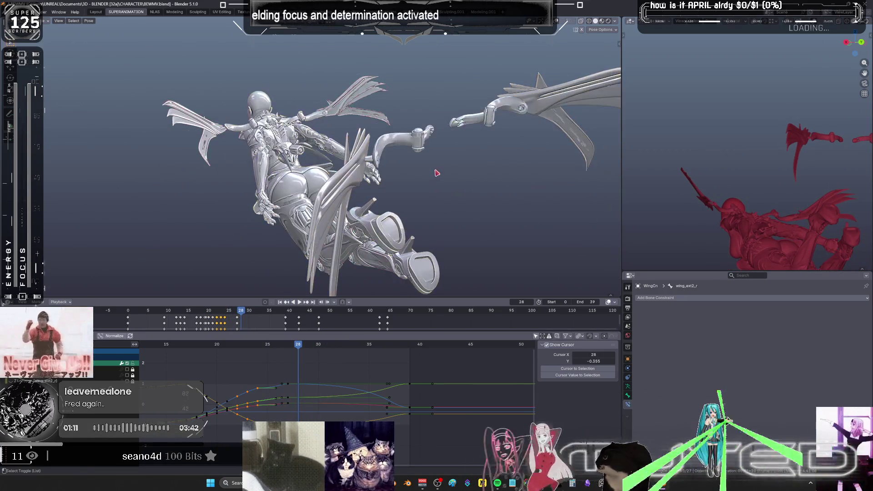
Show overlays, activate the wingbaserotate_l bone and give its keys around frame 28 smooth interpolation.
{"action": "key", "text": "shift+alt+z"}
{"action": "middle_click_drag", "start_coordinate": [418, 181], "coordinate": [406, 192]}
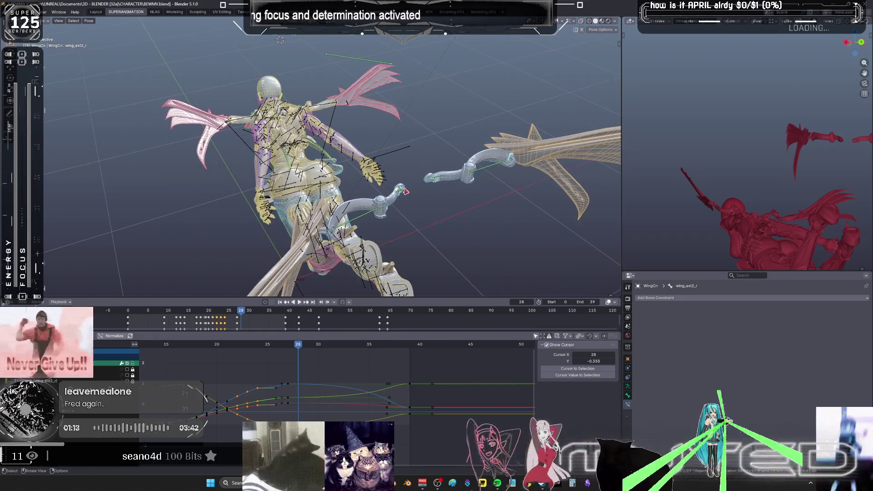
{"action": "left_click", "coordinate": [399, 188]}
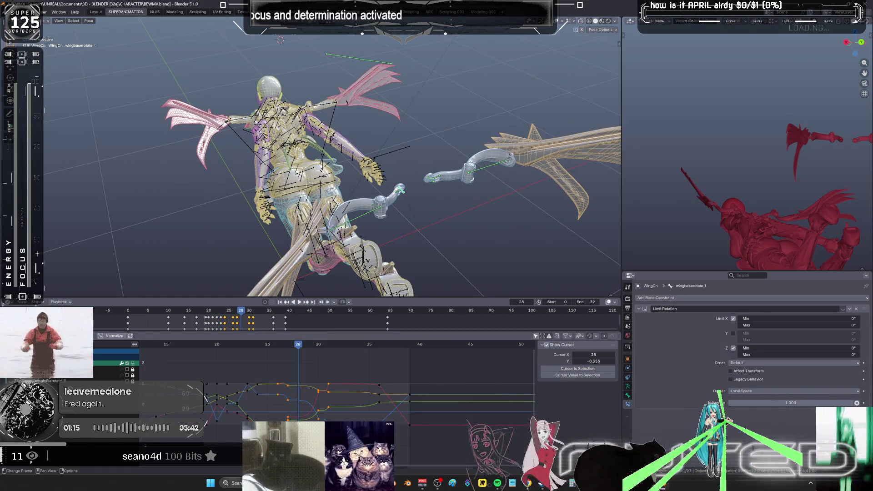
{"action": "mouse_move", "coordinate": [352, 423]}
{"action": "left_mouse_down"}
{"action": "mouse_move", "coordinate": [289, 379]}
{"action": "mouse_move", "coordinate": [306, 391]}
{"action": "left_mouse_up"}
{"action": "right_click", "coordinate": [311, 405]}
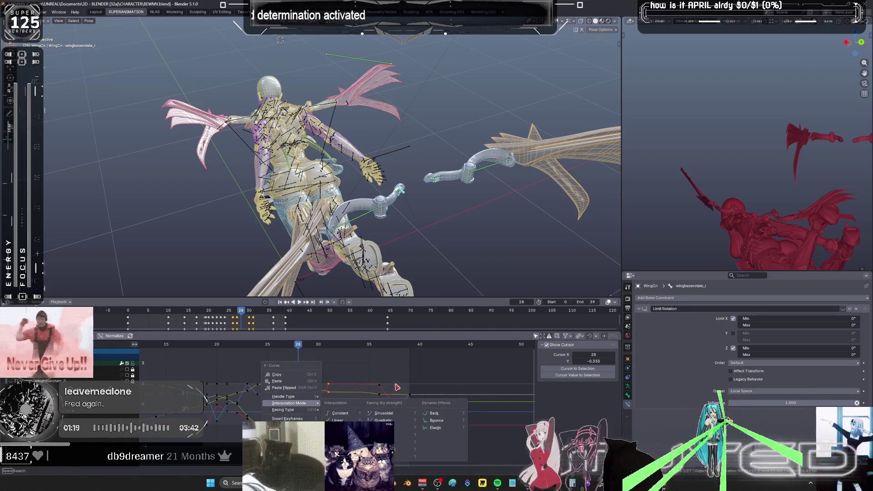
{"action": "left_click", "coordinate": [340, 428]}
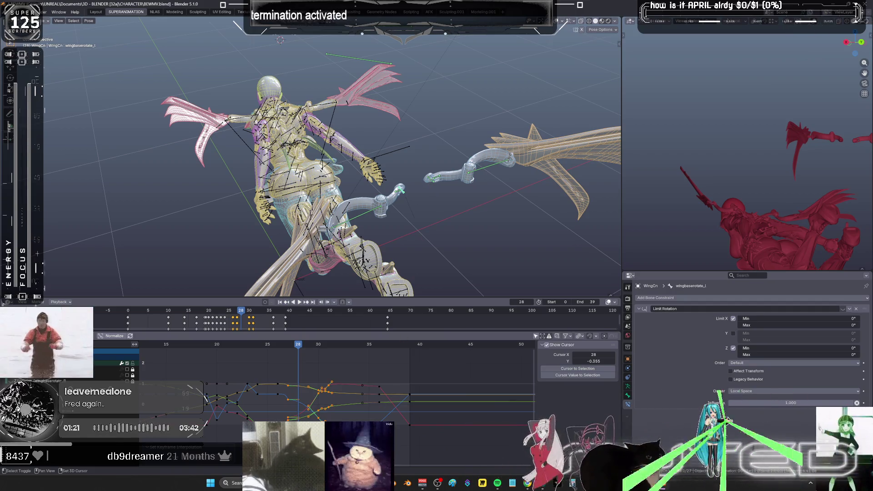
{"action": "right_click", "coordinate": [309, 402]}
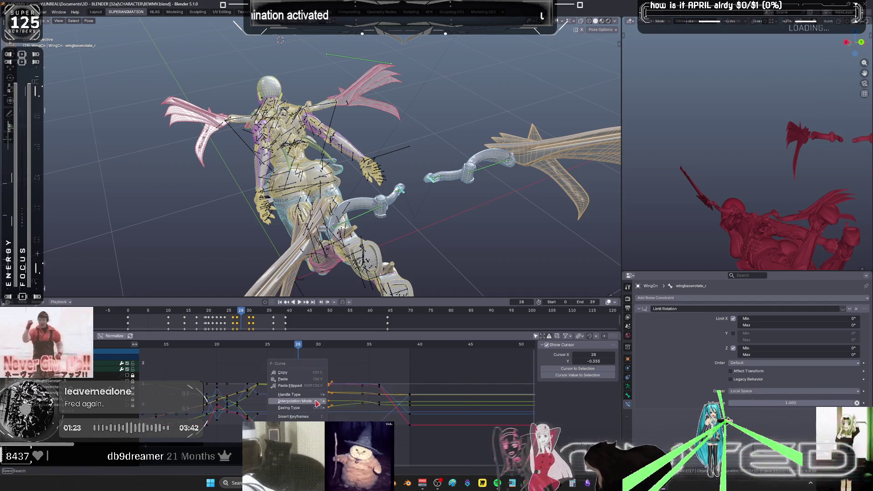
{"action": "left_click", "coordinate": [342, 426]}
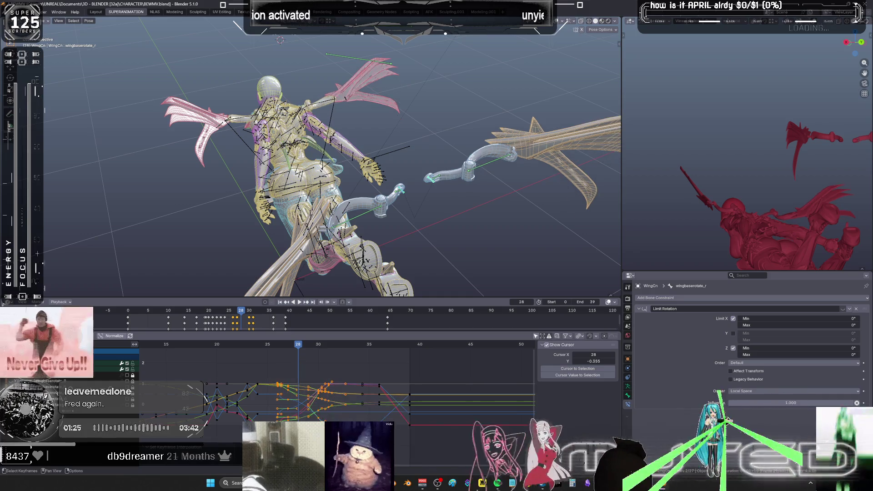
Hide overlays, scrub to frame 40 and start playing the wing-flap animation.
{"action": "key", "text": "shift+alt+z"}
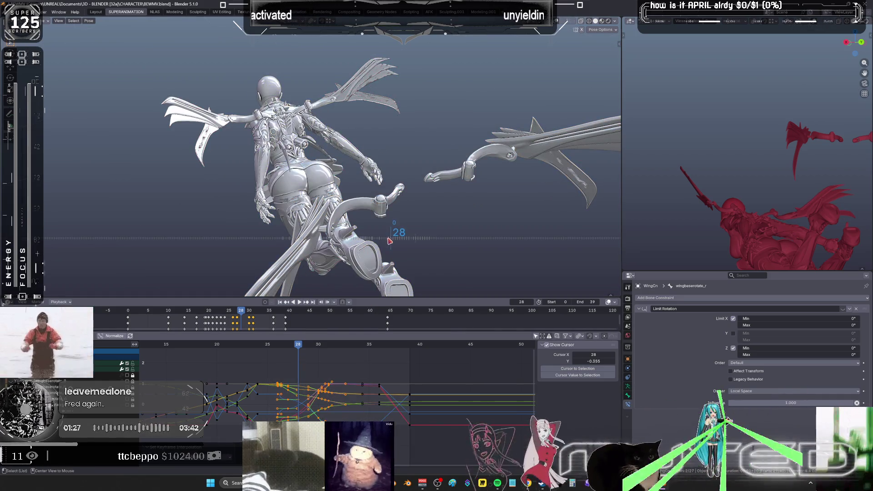
{"action": "scroll", "coordinate": [390, 241], "scroll_direction": "down", "scroll_amount": 3, "text": "alt"}
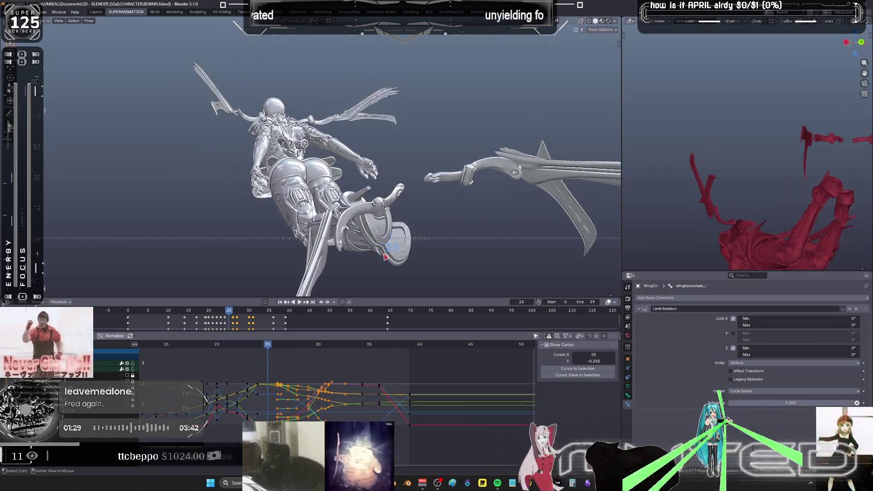
{"action": "scroll", "coordinate": [386, 257], "scroll_direction": "up", "scroll_amount": 11, "text": "alt"}
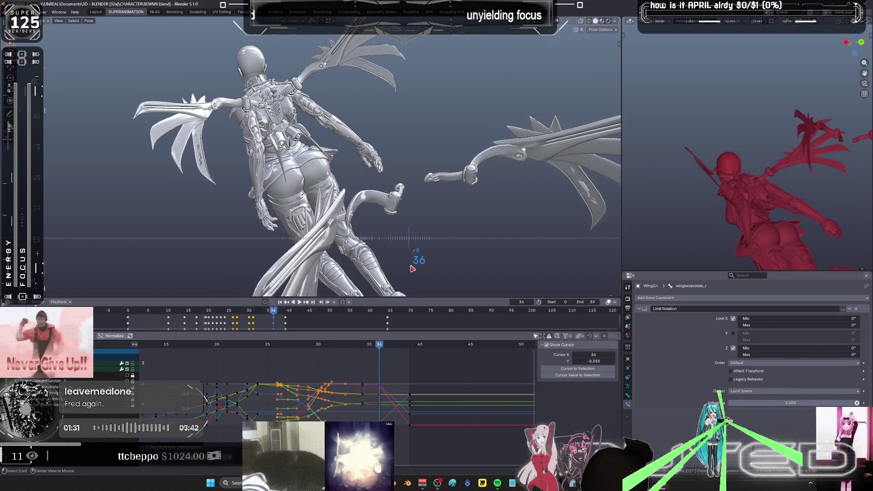
{"action": "mouse_move", "coordinate": [413, 269]}
{"action": "left_mouse_down"}
{"action": "mouse_move", "coordinate": [420, 271]}
{"action": "mouse_move", "coordinate": [313, 276]}
{"action": "left_mouse_up"}
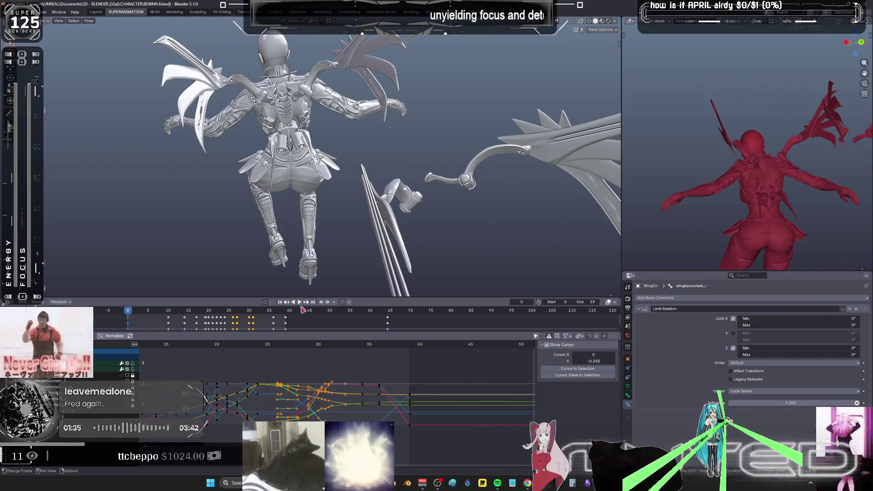
{"action": "key", "text": "space"}
{"action": "middle_click_drag", "start_coordinate": [314, 213], "coordinate": [331, 198]}
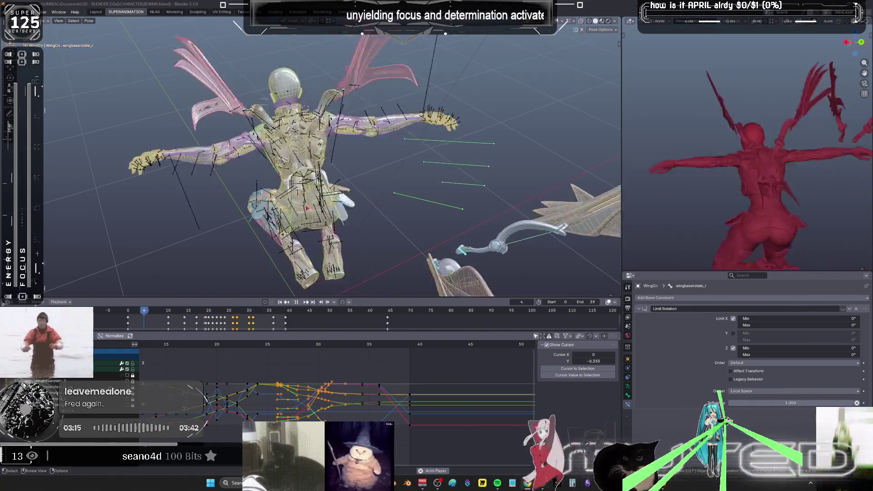
Orbit around the character while the wing-flap loop plays.
{"action": "mouse_move", "coordinate": [394, 139]}
{"action": "middle_mouse_down"}
{"action": "mouse_move", "coordinate": [413, 188]}
{"action": "mouse_move", "coordinate": [384, 189]}
{"action": "middle_mouse_up"}
Hide overlays, stop playback, scrub the flap forward and orbit to a perspective view of the rig.
{"action": "key", "text": "shift+alt+z"}
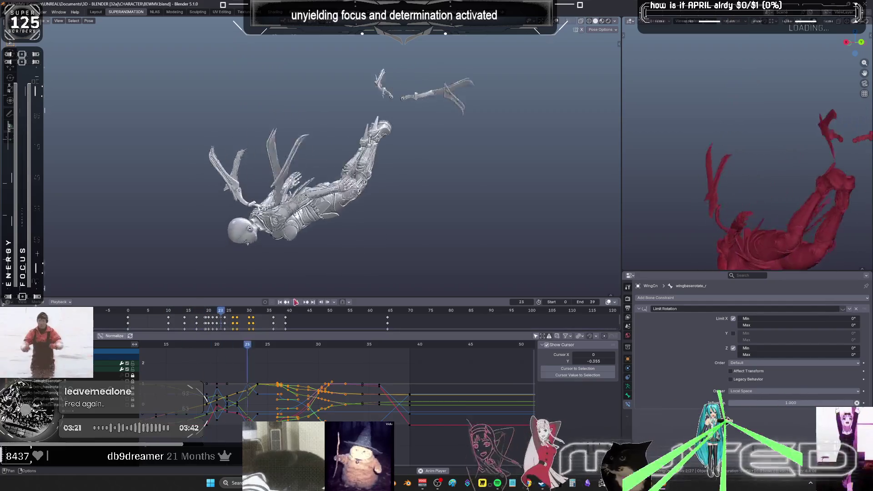
{"action": "key", "text": "Escape"}
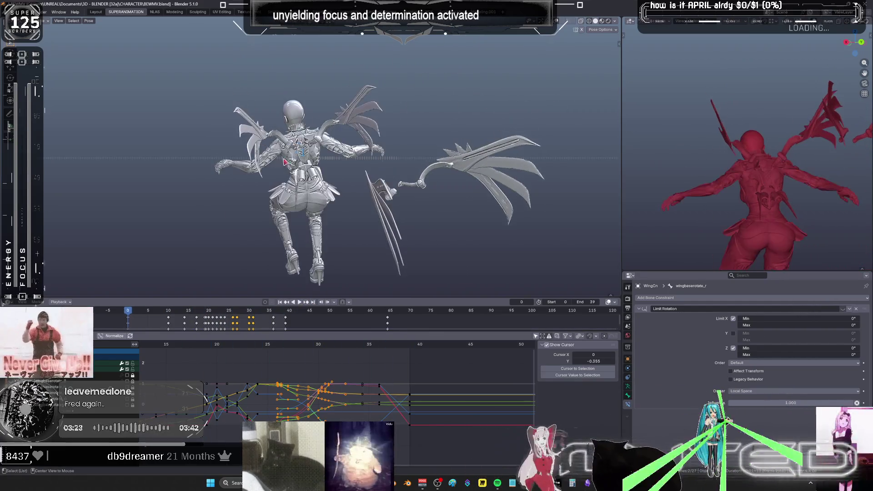
{"action": "mouse_move", "coordinate": [278, 166]}
{"action": "left_mouse_down"}
{"action": "mouse_move", "coordinate": [327, 165]}
{"action": "mouse_move", "coordinate": [339, 174]}
{"action": "left_mouse_up"}
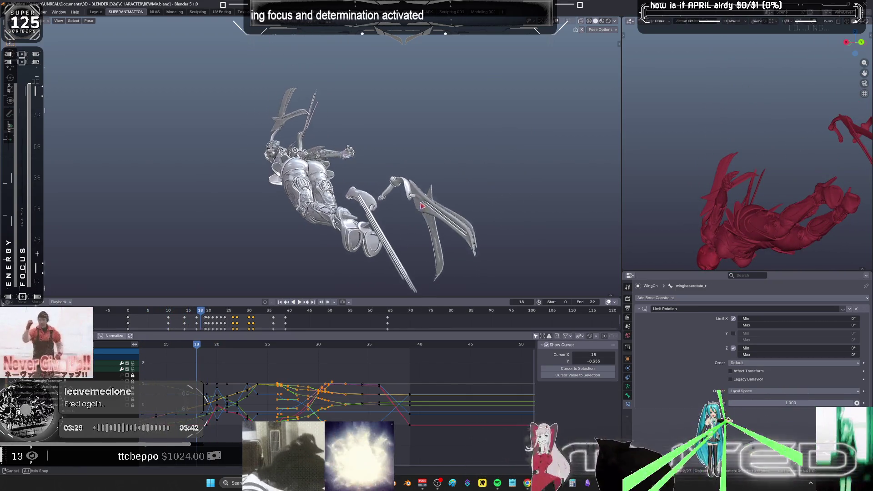
{"action": "mouse_move", "coordinate": [339, 175]}
{"action": "middle_mouse_down"}
{"action": "mouse_move", "coordinate": [401, 184]}
{"action": "mouse_move", "coordinate": [400, 208]}
{"action": "mouse_move", "coordinate": [439, 231]}
{"action": "mouse_move", "coordinate": [442, 257]}
{"action": "middle_mouse_up"}
Select all the wing bones, hide them with H, and switch to Spotify.
{"action": "left_click_drag", "start_coordinate": [442, 258], "coordinate": [416, 225]}
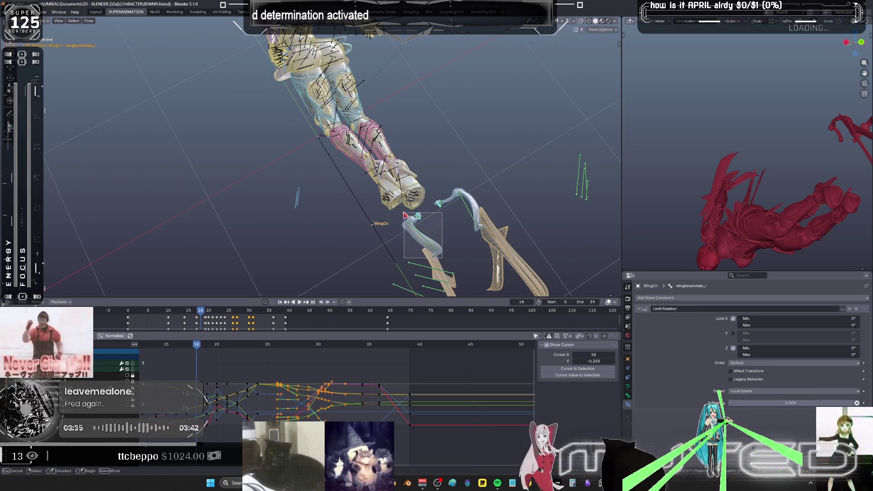
{"action": "mouse_move", "coordinate": [437, 252]}
{"action": "middle_mouse_down"}
{"action": "mouse_move", "coordinate": [494, 259]}
{"action": "mouse_move", "coordinate": [523, 246]}
{"action": "mouse_move", "coordinate": [511, 200]}
{"action": "middle_mouse_up"}
{"action": "left_click_drag", "start_coordinate": [515, 203], "coordinate": [434, 65]}
{"action": "left_click_drag", "start_coordinate": [502, 242], "coordinate": [451, 150]}
{"action": "left_click_drag", "start_coordinate": [485, 107], "coordinate": [405, 68]}
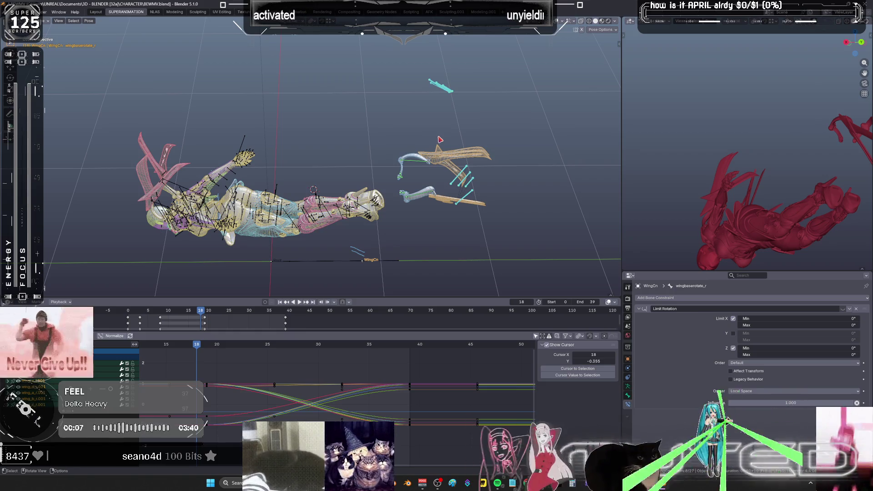
{"action": "key", "text": "h"}
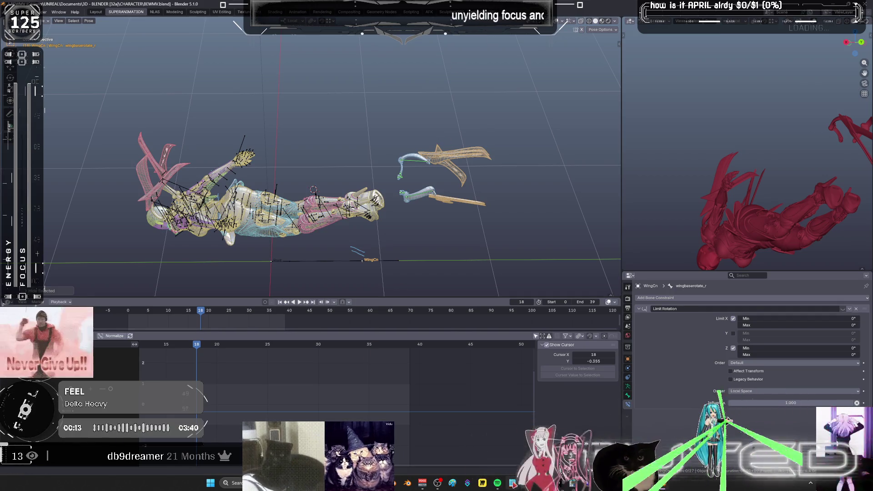
{"action": "key", "text": "alt+Tab"}
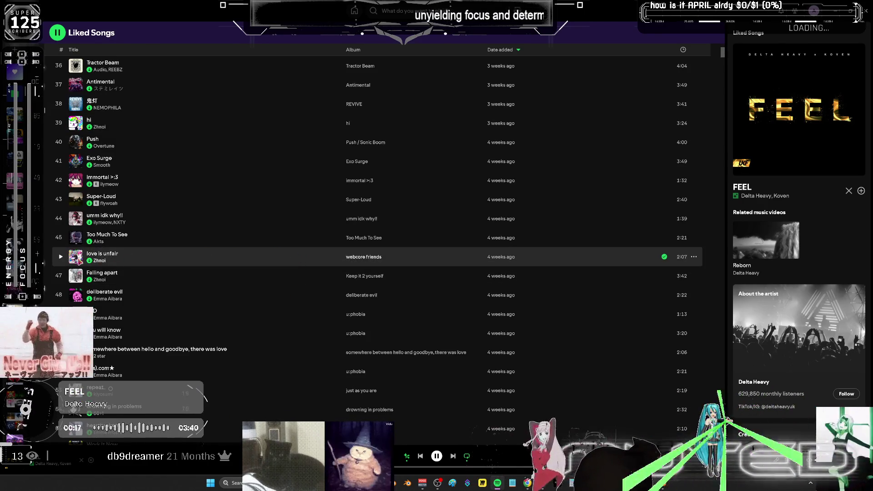
Play "love is unfair" and scroll down through the Liked Songs list.
{"action": "left_click", "coordinate": [61, 257]}
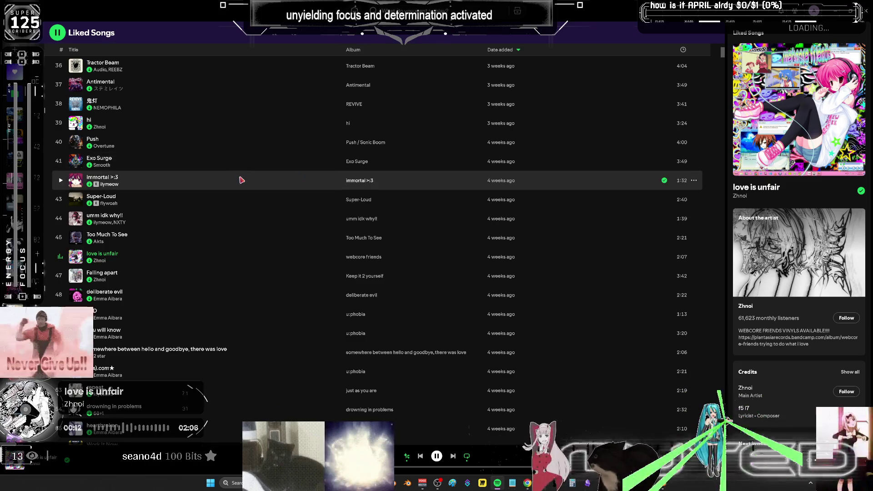
{"action": "scroll", "coordinate": [248, 194], "scroll_direction": "down", "scroll_amount": 5}
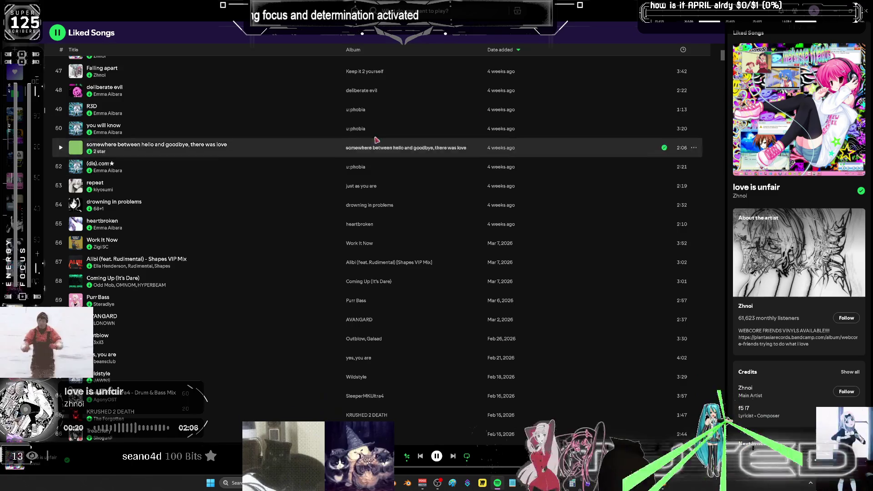
{"action": "left_click_drag", "start_coordinate": [723, 54], "coordinate": [719, 298]}
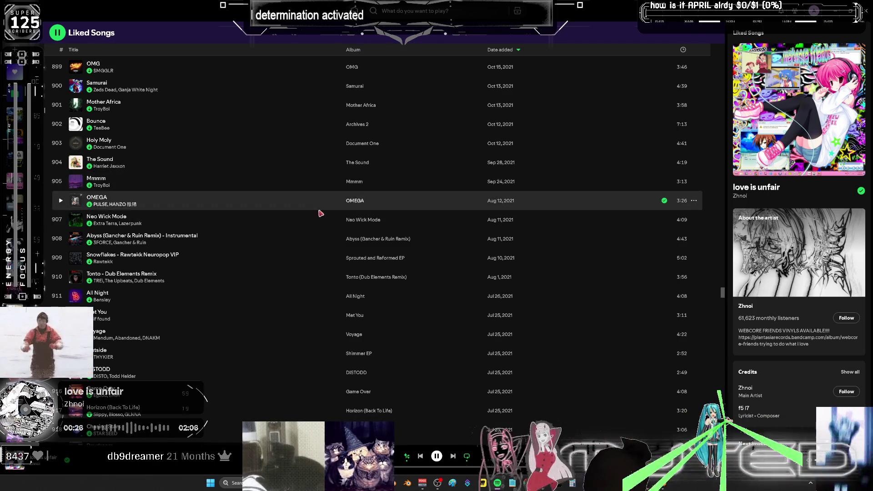
{"action": "scroll", "coordinate": [321, 221], "scroll_direction": "down", "scroll_amount": 5}
{"action": "scroll", "coordinate": [321, 221], "scroll_direction": "down", "scroll_amount": 2}
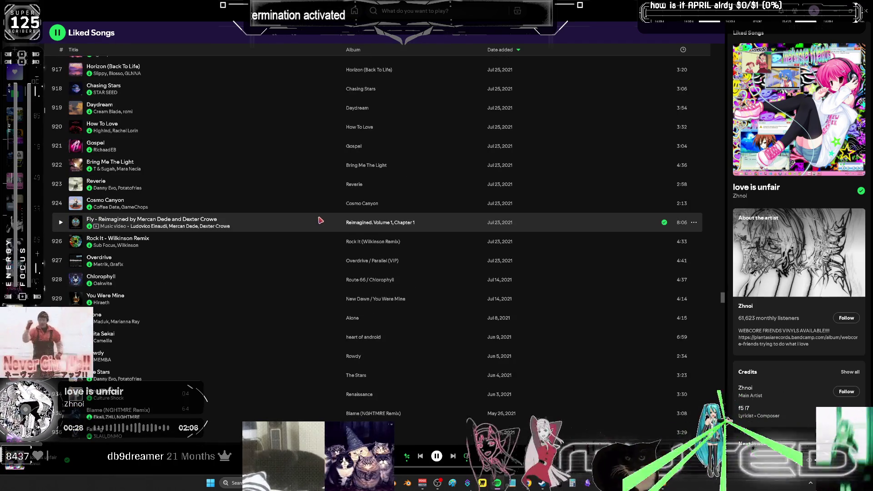
Open and dismiss the Fly track's options, then scroll back up the list.
{"action": "right_click", "coordinate": [319, 219]}
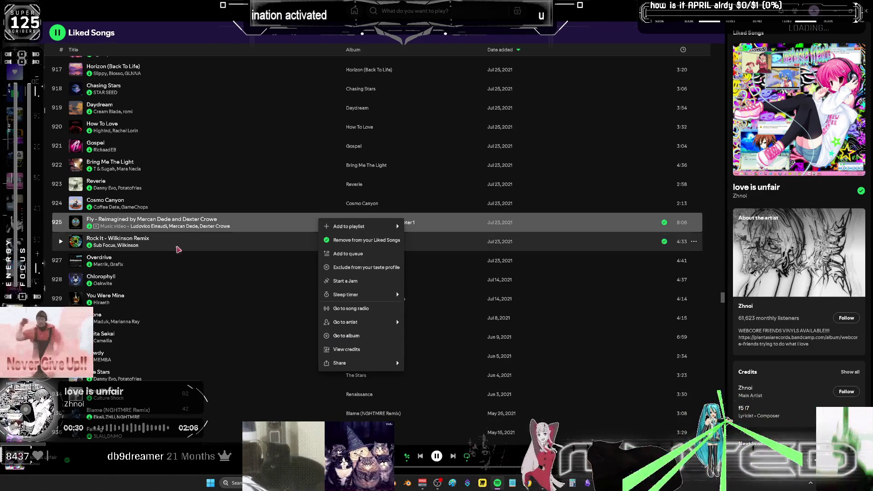
{"action": "left_click", "coordinate": [200, 262]}
{"action": "scroll", "coordinate": [200, 261], "scroll_direction": "up", "scroll_amount": 20}
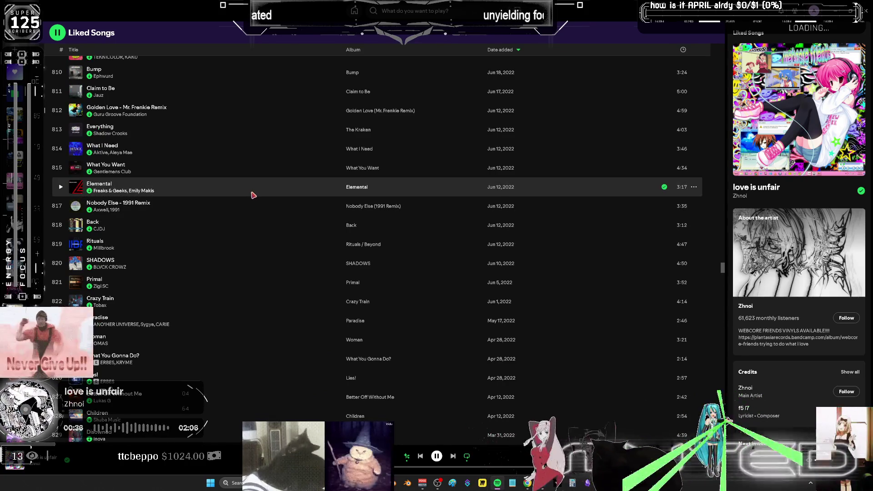
{"action": "scroll", "coordinate": [253, 197], "scroll_direction": "up", "scroll_amount": 15}
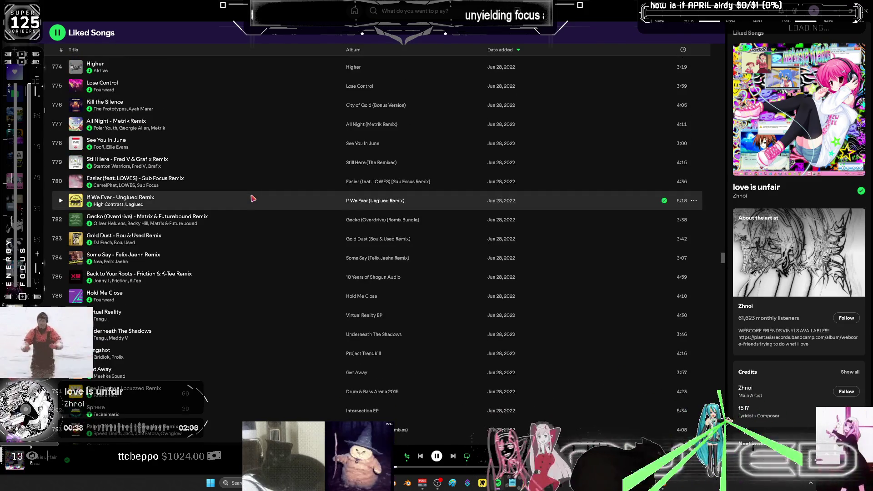
{"action": "scroll", "coordinate": [254, 198], "scroll_direction": "up", "scroll_amount": 6}
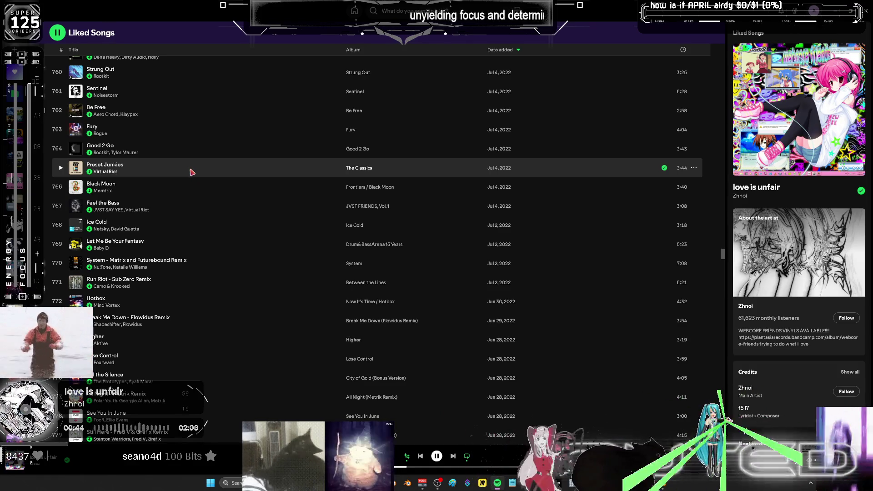
{"action": "scroll", "coordinate": [192, 172], "scroll_direction": "up", "scroll_amount": 6}
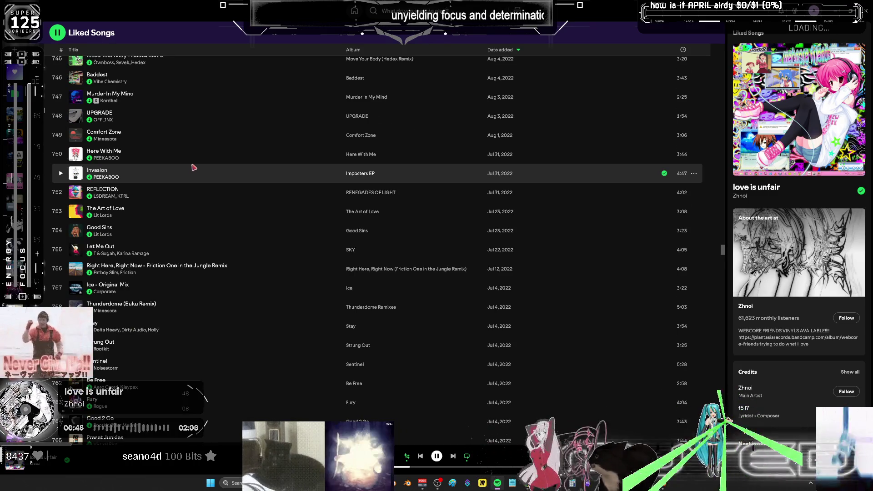
{"action": "scroll", "coordinate": [194, 167], "scroll_direction": "up", "scroll_amount": 6}
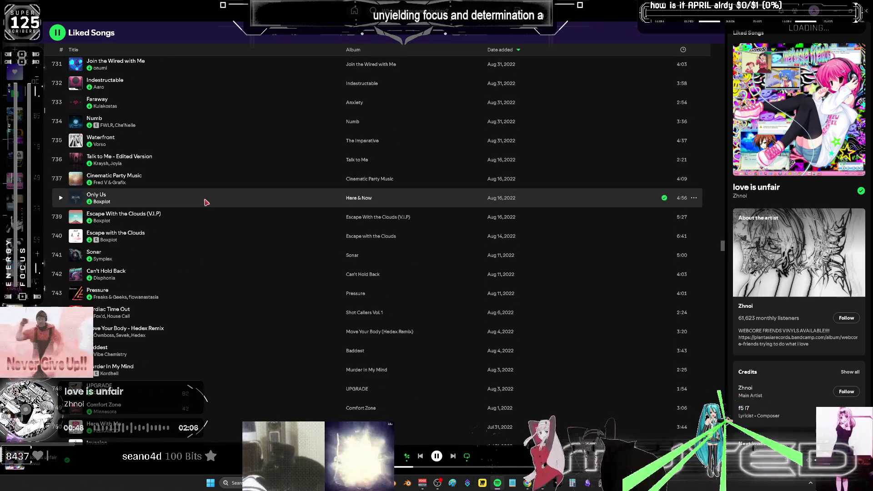
Add "Escape With the Clouds (V.I.P)" to the queue and return to Blender.
{"action": "right_click", "coordinate": [214, 217]}
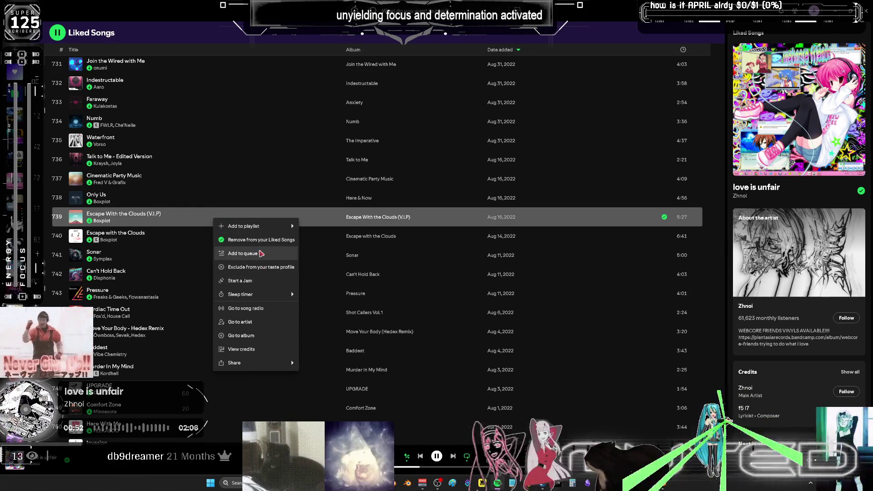
{"action": "left_click", "coordinate": [261, 253]}
{"action": "scroll", "coordinate": [273, 237], "scroll_direction": "up", "scroll_amount": 6}
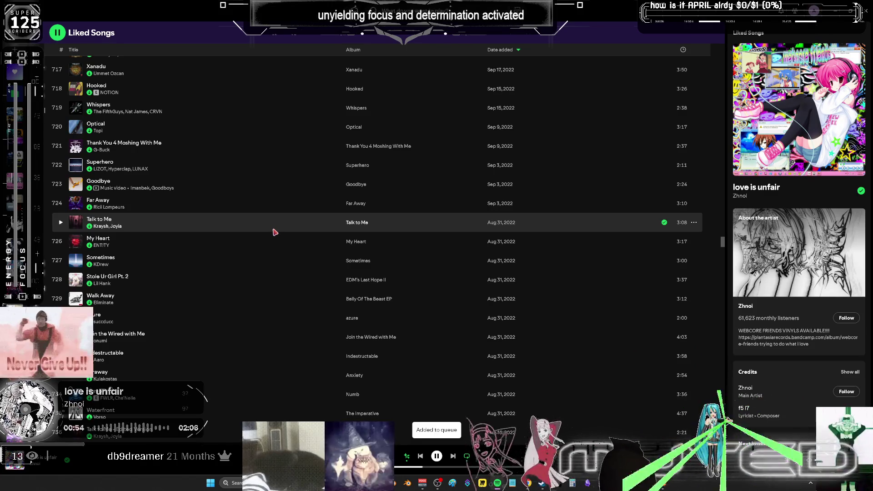
{"action": "scroll", "coordinate": [272, 234], "scroll_direction": "up", "scroll_amount": 3}
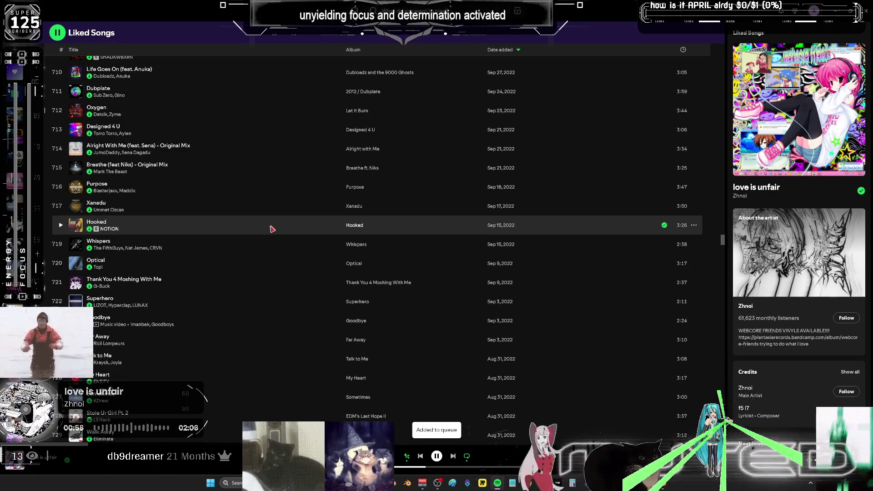
{"action": "scroll", "coordinate": [269, 226], "scroll_direction": "down", "scroll_amount": 5}
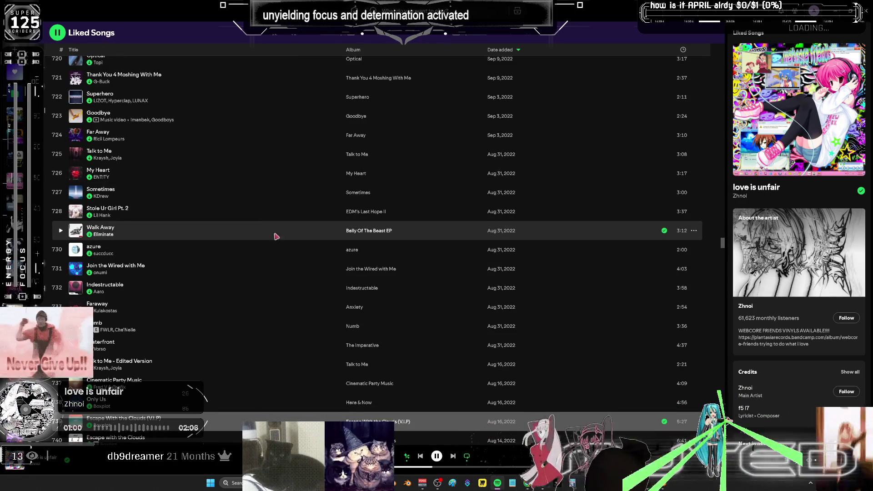
{"action": "key", "text": "alt+Tab"}
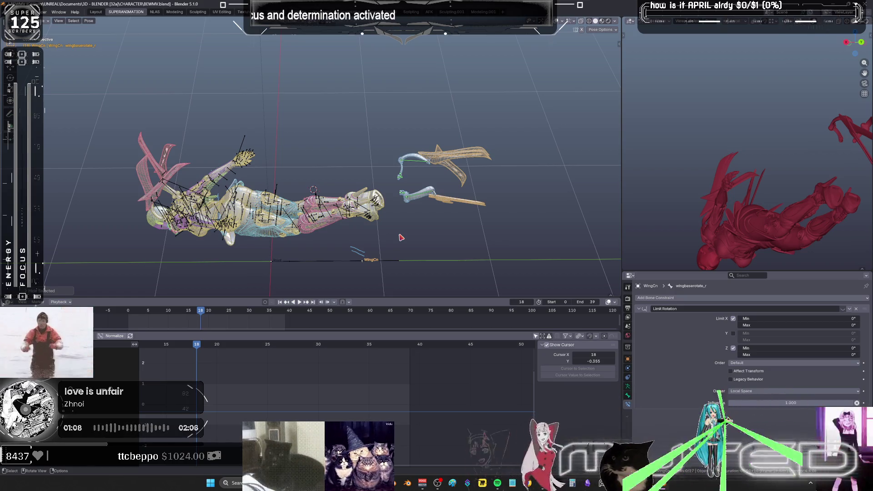
Jump to the next keyframe with Up Arrow on the paused rig.
{"action": "key", "text": "Up"}
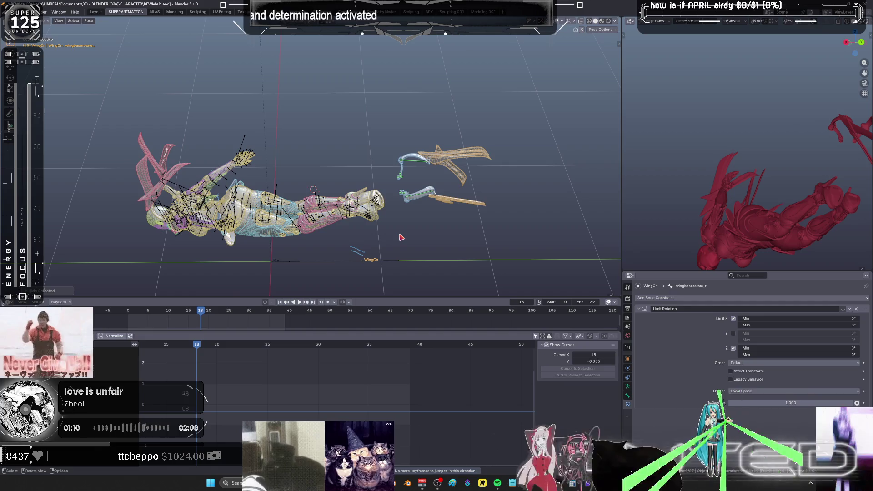